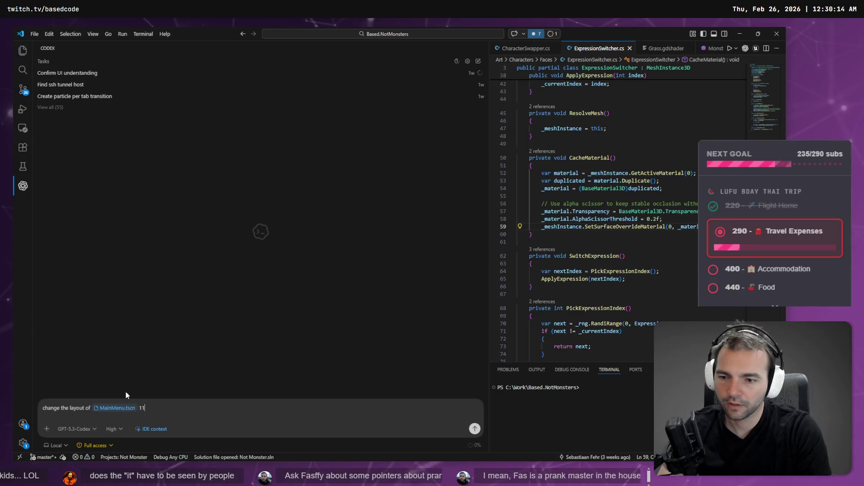
Attach the clipboard screenshot and send Codex a dictated request to rearrange MainMenu.tscn to match it
{"action": "key", "text": "super+v"}
{"action": "key", "text": "Down"}
{"action": "key", "text": "Down"}
{"action": "key", "text": "Down"}
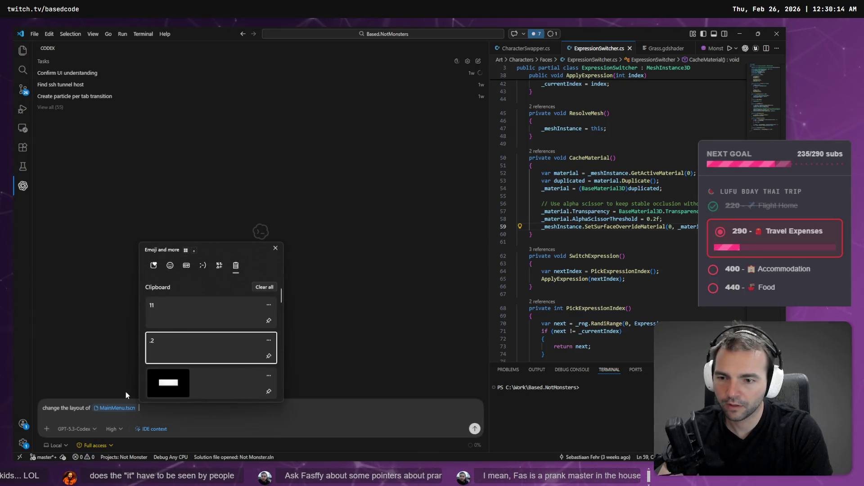
{"action": "key", "text": "Up"}
{"action": "key", "text": "Return"}
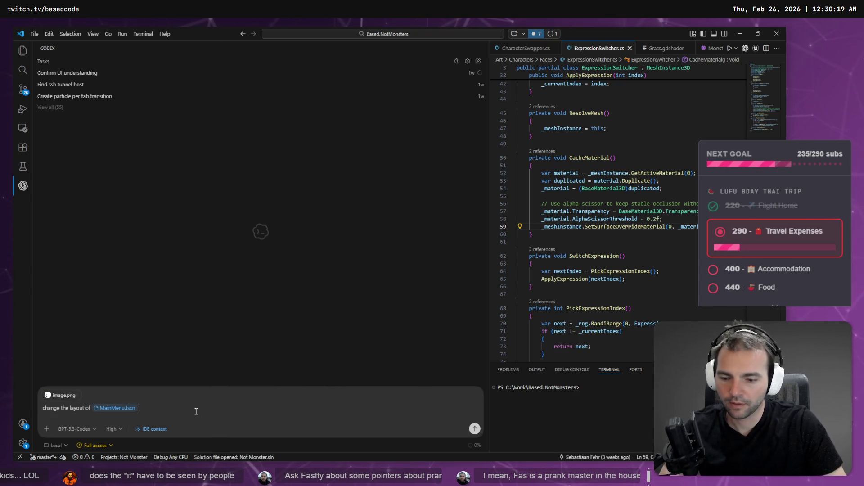
{"action": "key", "text": "super+h"}
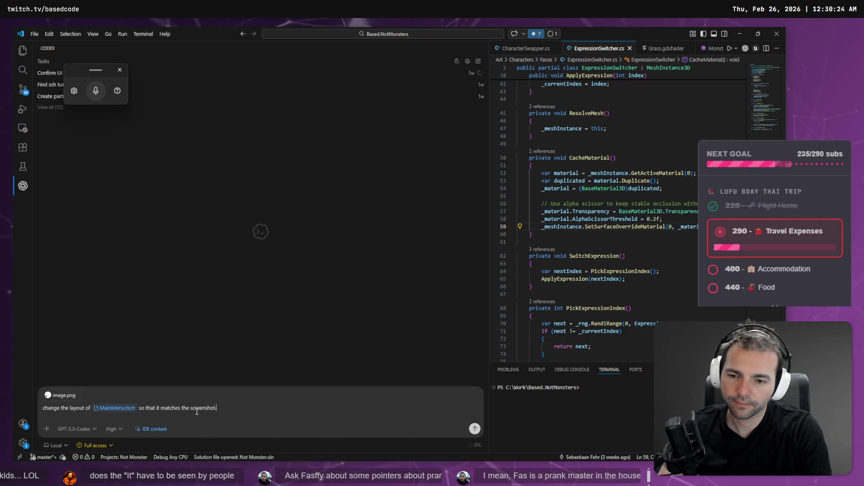
{"action": "key", "text": "Return"}
Copy ChatGPT's generated white button image from its full-size view
{"action": "key", "text": "alt+Tab"}
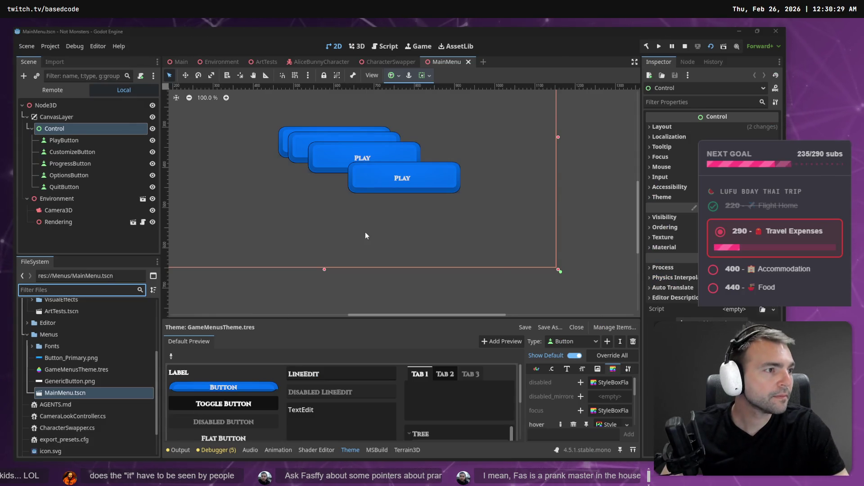
{"action": "key", "text": "alt+Tab"}
{"action": "left_click", "coordinate": [406, 267]}
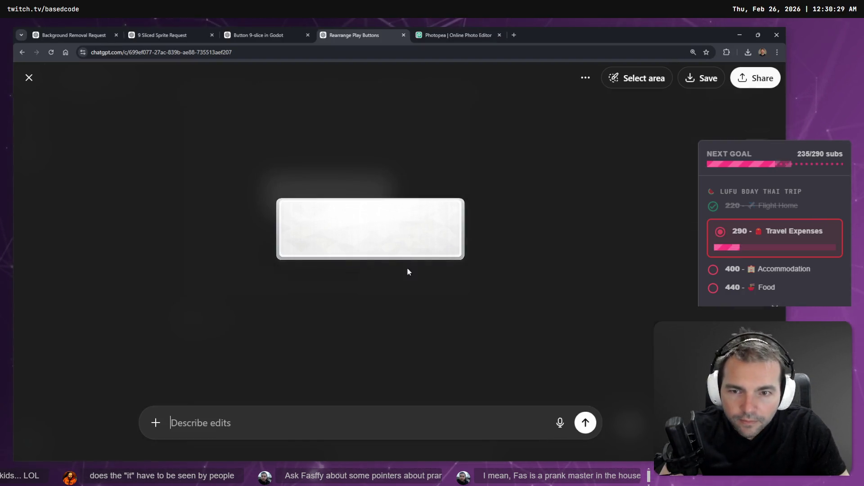
{"action": "right_click", "coordinate": [401, 236]}
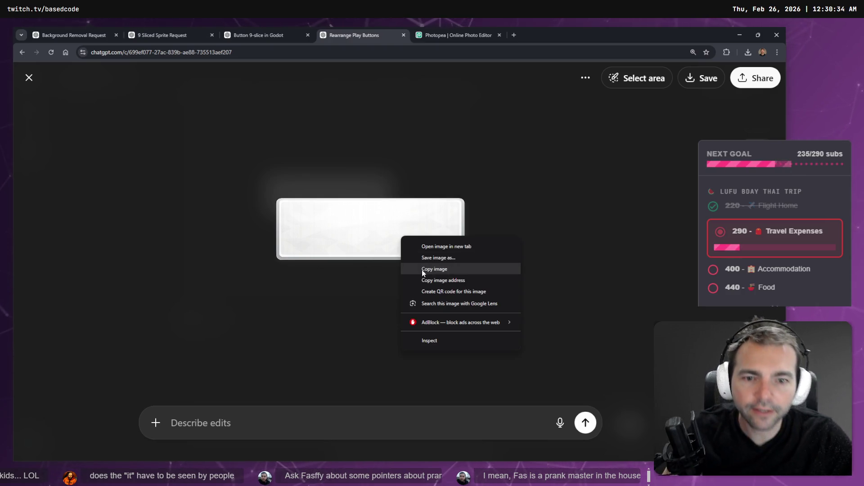
{"action": "left_click", "coordinate": [453, 268]}
{"action": "left_click", "coordinate": [450, 34]}
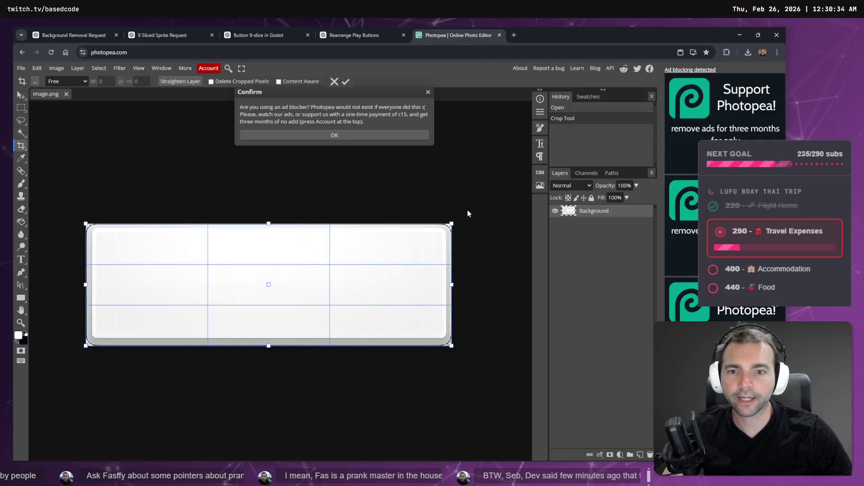
Paste the white button image as a new layer and move it down to fill the canvas
{"action": "key", "text": "ctrl+v"}
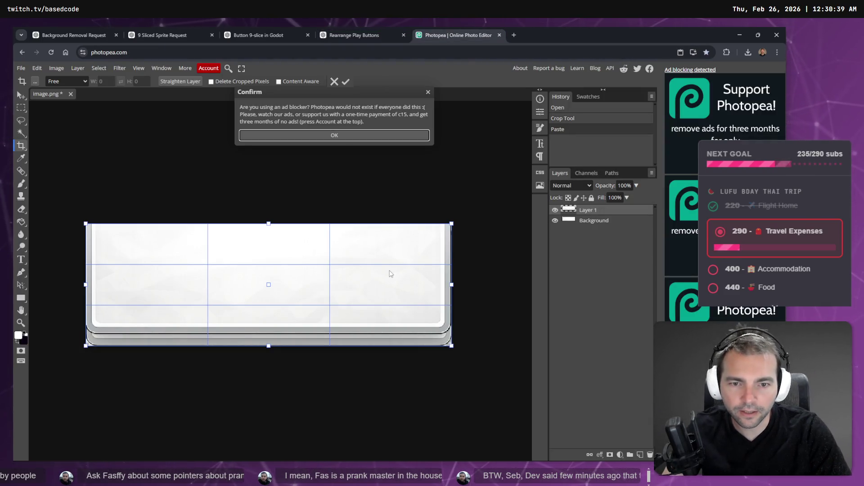
{"action": "key", "text": "Return"}
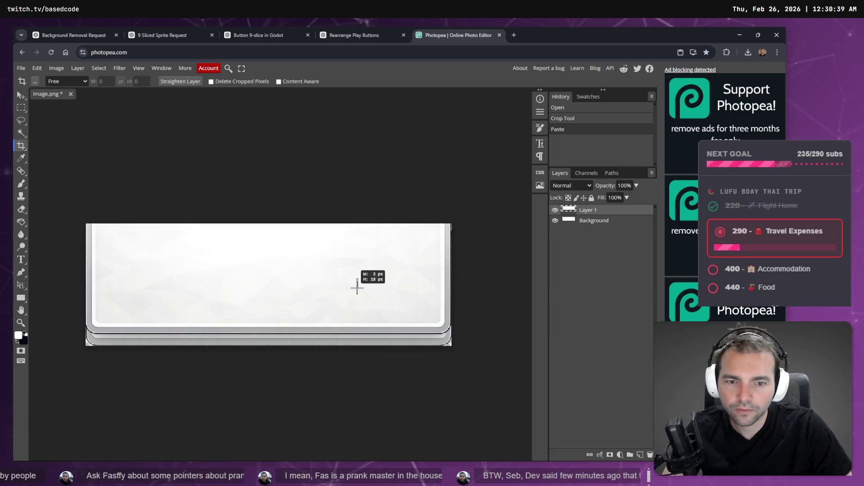
{"action": "left_click_drag", "start_coordinate": [357, 287], "coordinate": [357, 287]}
{"action": "key", "text": "Escape"}
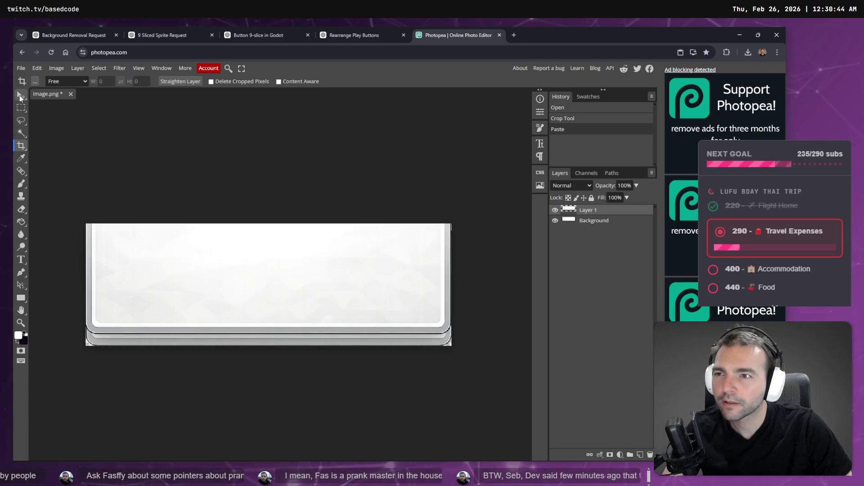
{"action": "left_click", "coordinate": [20, 95]}
{"action": "left_click_drag", "start_coordinate": [207, 297], "coordinate": [208, 304]}
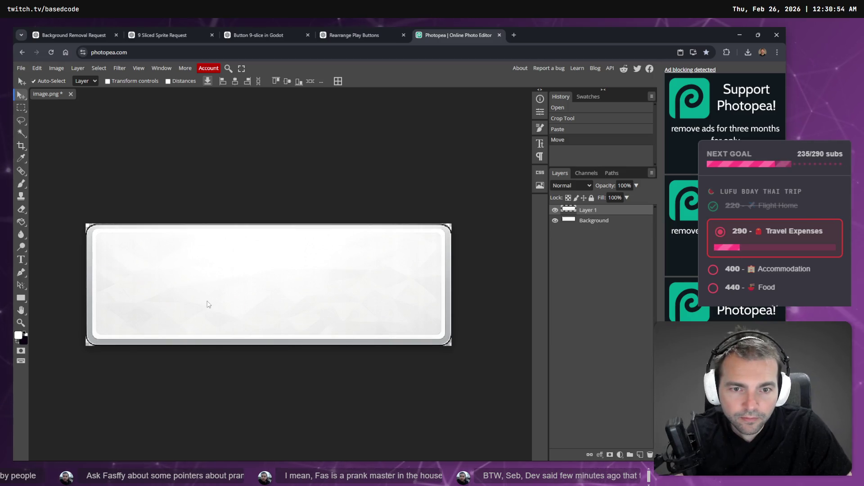
Hide the Background layer and export the button as a 682×228 PNG
{"action": "left_click", "coordinate": [555, 220]}
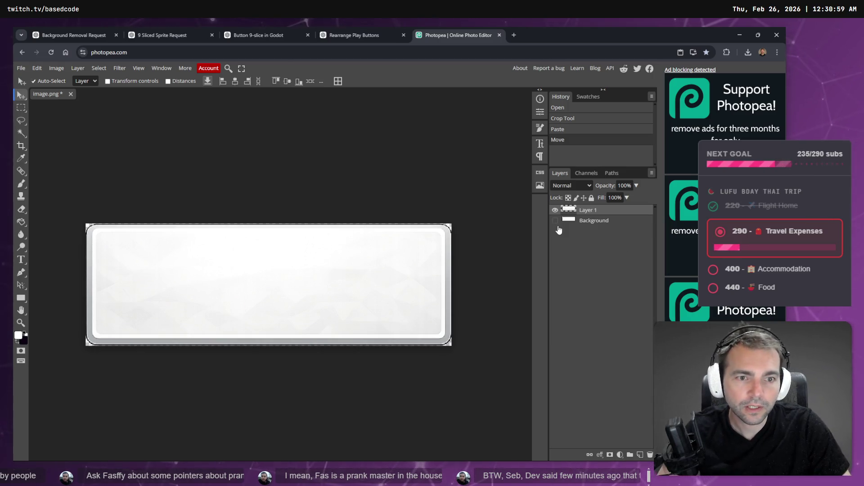
{"action": "left_click", "coordinate": [21, 68]}
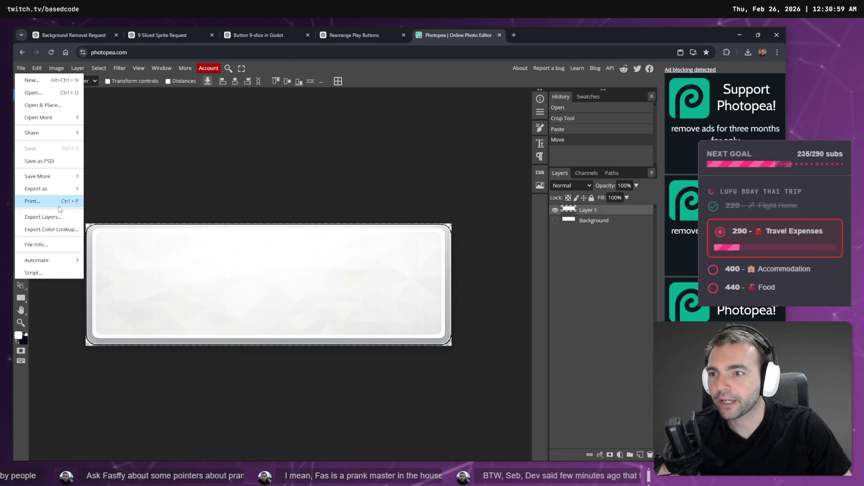
{"action": "mouse_move", "coordinate": [58, 189]}
{"action": "left_click", "coordinate": [119, 190]}
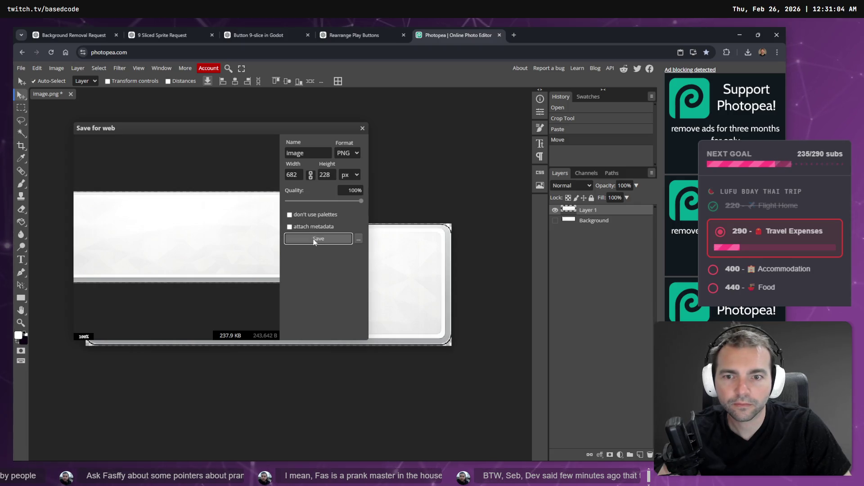
{"action": "left_click", "coordinate": [318, 239]}
{"action": "mouse_move", "coordinate": [662, 73]}
{"action": "left_mouse_down"}
{"action": "mouse_move", "coordinate": [603, 155]}
{"action": "mouse_move", "coordinate": [359, 251]}
{"action": "left_mouse_up"}
{"action": "key", "text": "alt+Tab"}
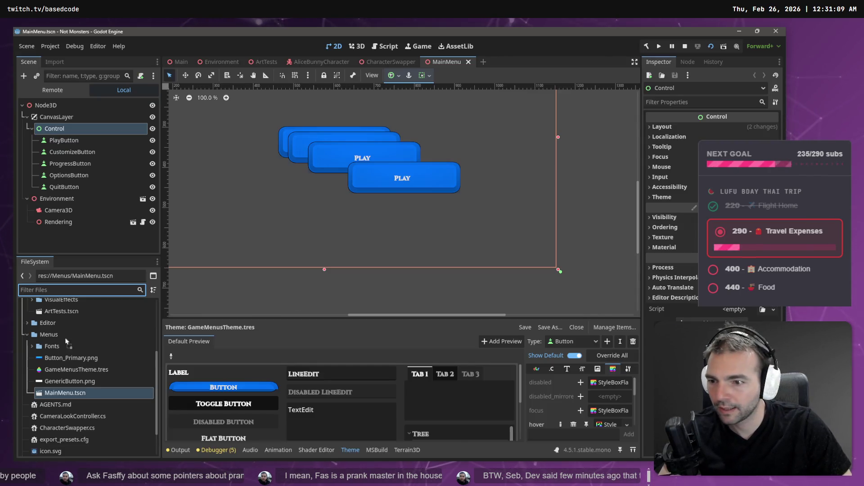
Drop the exported image (7).png into the Menus folder beside GenericButton.png
{"action": "left_click_drag", "start_coordinate": [43, 335], "coordinate": [45, 335]}
{"action": "left_click", "coordinate": [75, 381]}
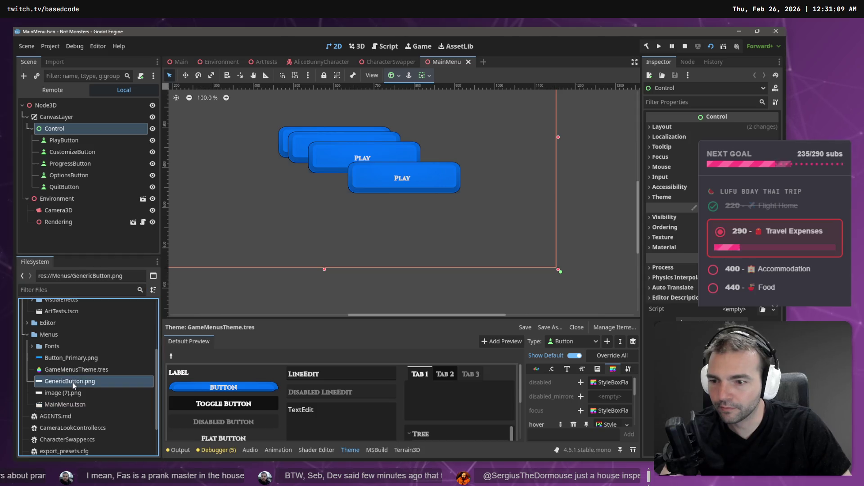
{"action": "key", "text": "F2"}
{"action": "key", "text": "Escape"}
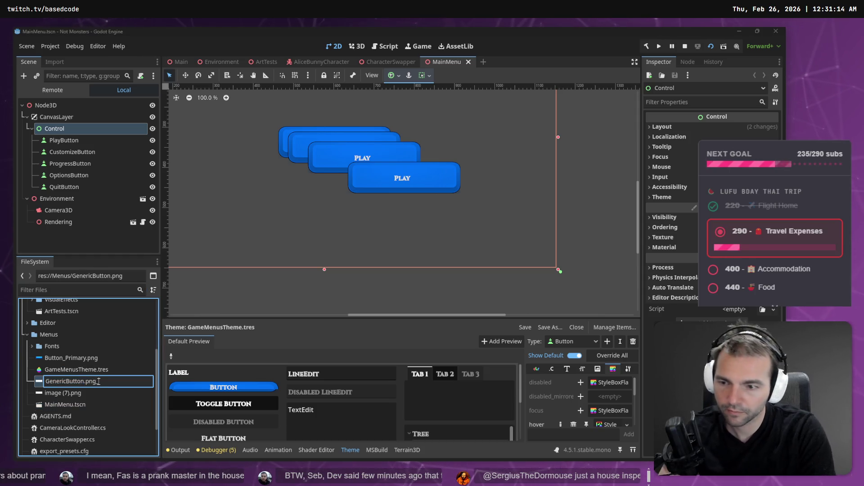
Reveal GenericButton.png in the system file manager
{"action": "right_click", "coordinate": [99, 384]}
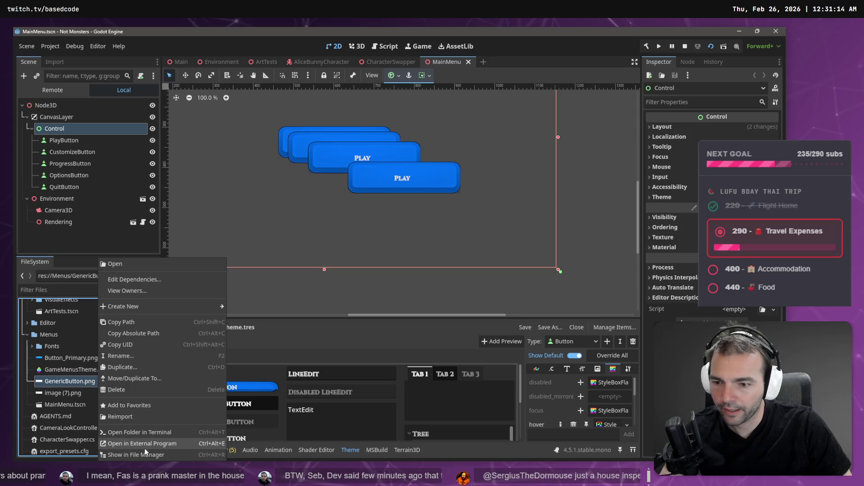
{"action": "left_click", "coordinate": [162, 446]}
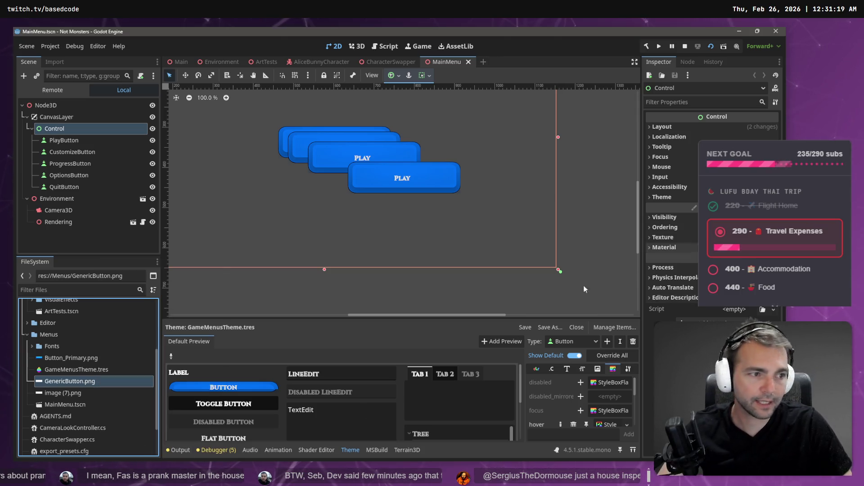
{"action": "right_click", "coordinate": [71, 387]}
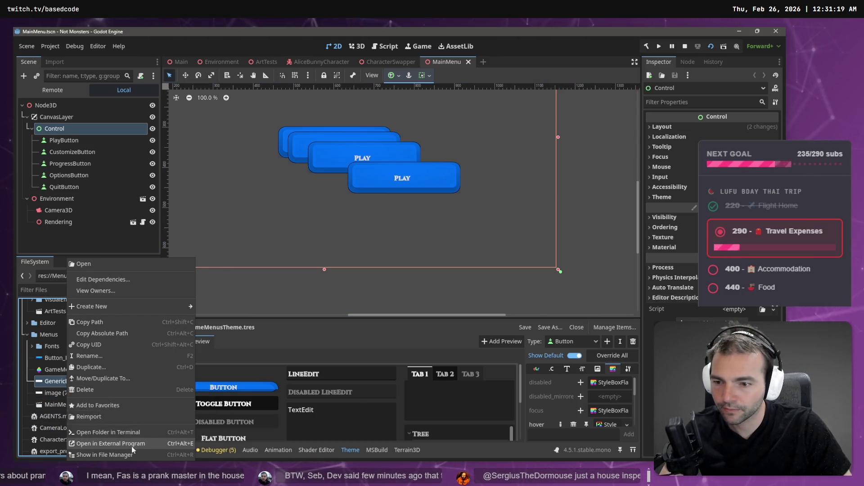
{"action": "left_click", "coordinate": [138, 455]}
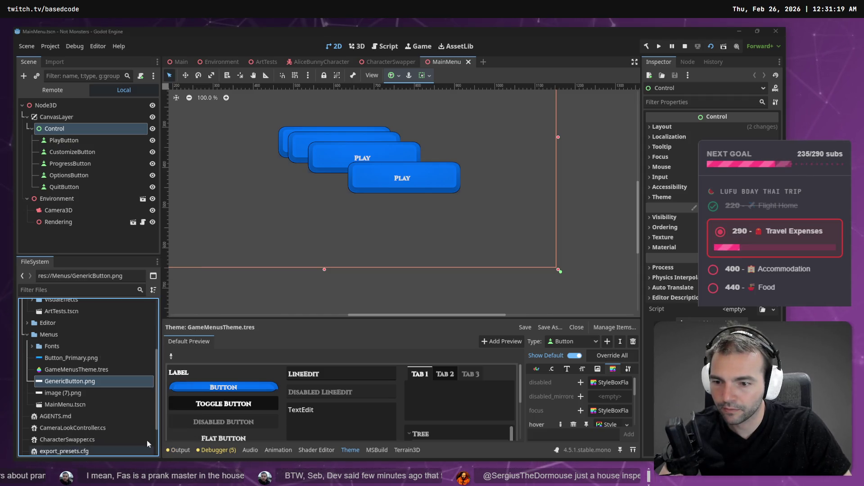
Rename the old GenericButton.png to GenericButton.png_, accepting the extension change
{"action": "left_click", "coordinate": [290, 264]}
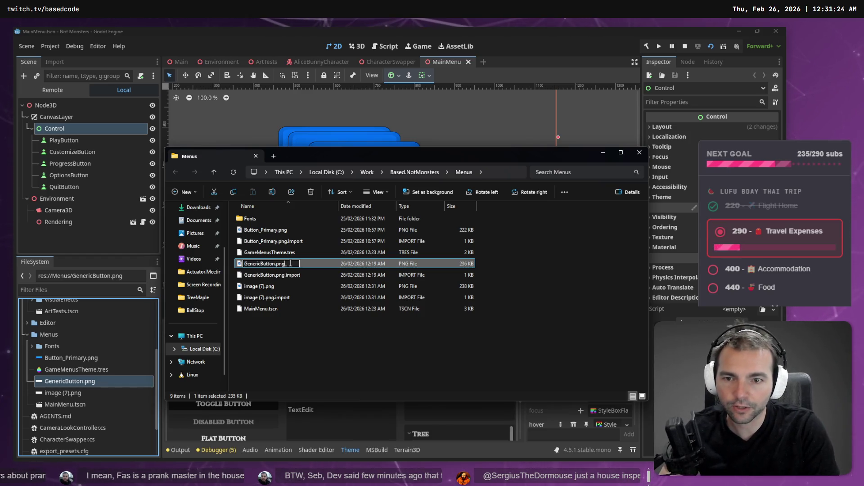
{"action": "type", "text": "_"}
{"action": "key", "text": "Return"}
{"action": "key", "text": "Return"}
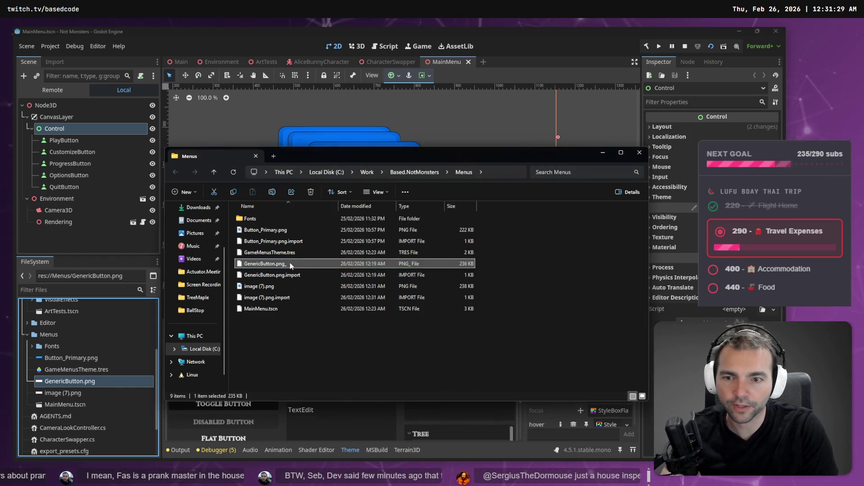
{"action": "key", "text": "Down"}
Rename image (7).png to GenericButton.png and return to Godot to reimport
{"action": "key", "text": "F2"}
{"action": "key", "text": "ctrl+v"}
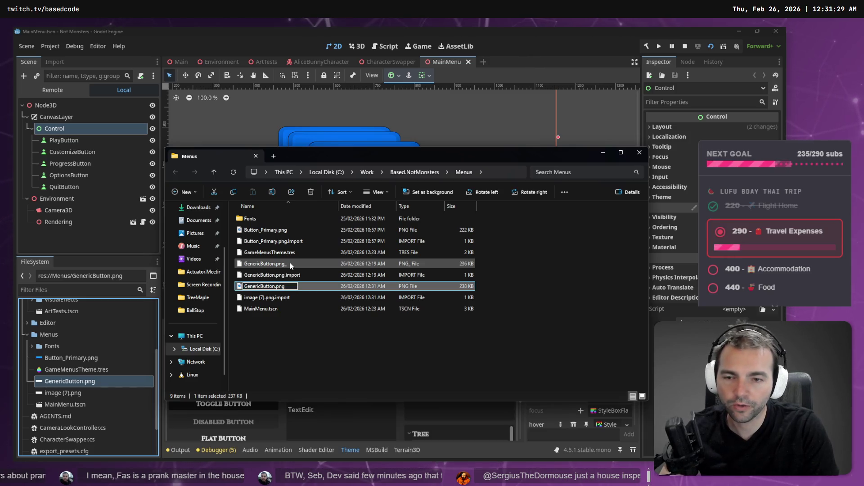
{"action": "key", "text": "Return"}
{"action": "key", "text": "Down"}
{"action": "key", "text": "Delete"}
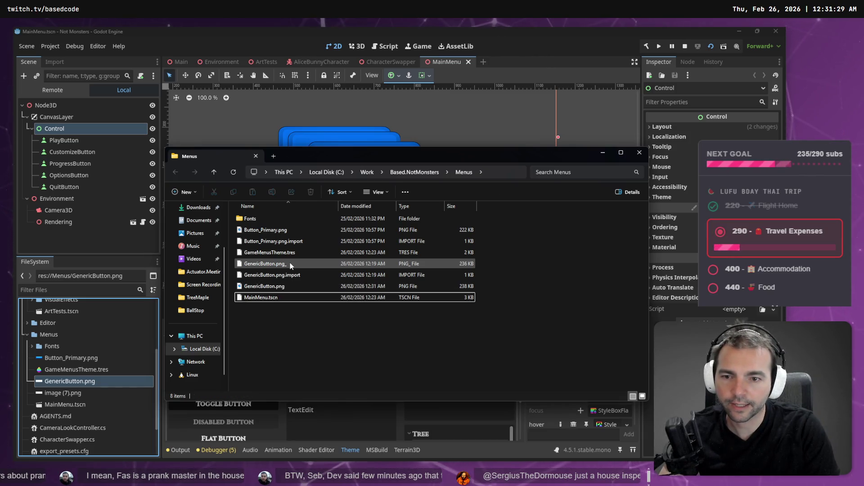
{"action": "left_click", "coordinate": [504, 117]}
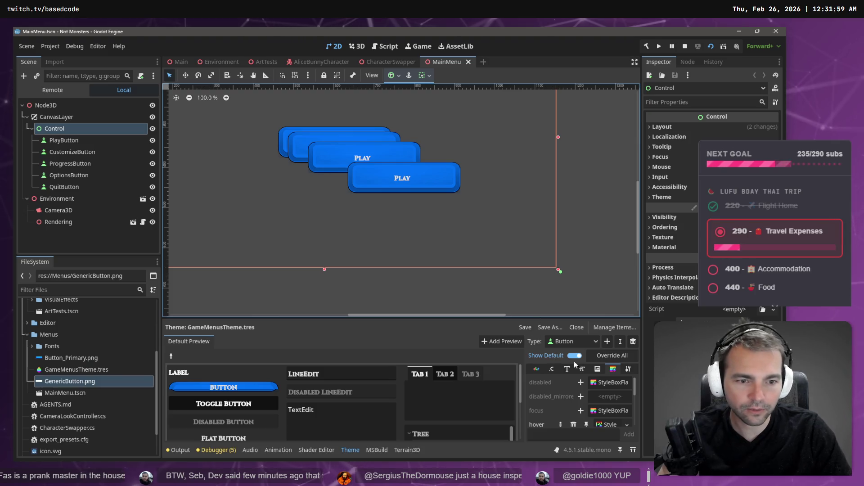
Inspect the hover style's texture and adjust Expand Margins Left to widen buttons about 21 px
{"action": "scroll", "coordinate": [603, 409], "scroll_direction": "down", "scroll_amount": 1}
{"action": "left_click", "coordinate": [610, 412]}
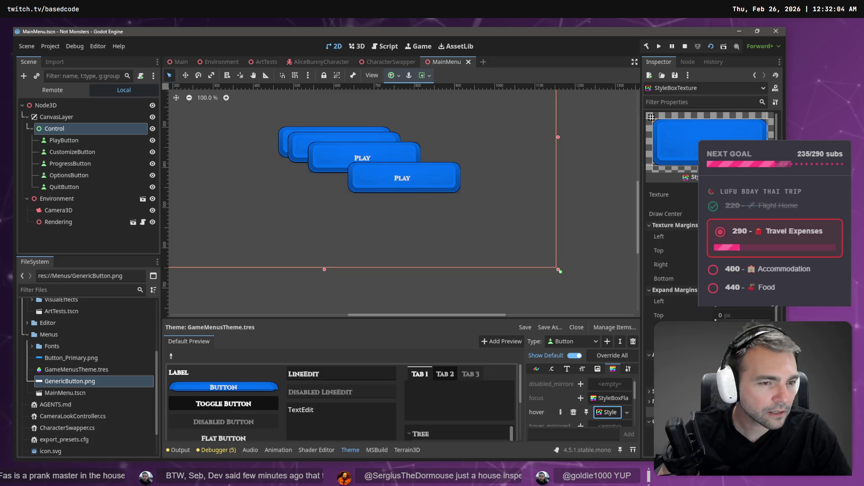
{"action": "left_click", "coordinate": [729, 195]}
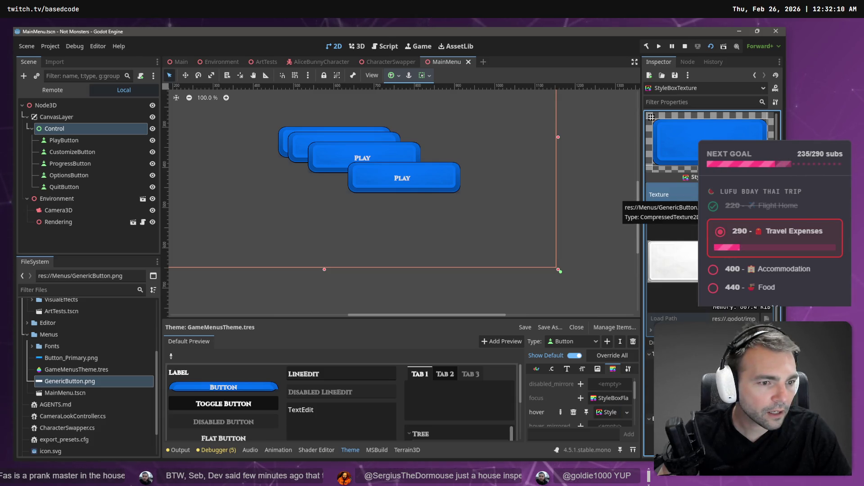
{"action": "left_click", "coordinate": [729, 195]}
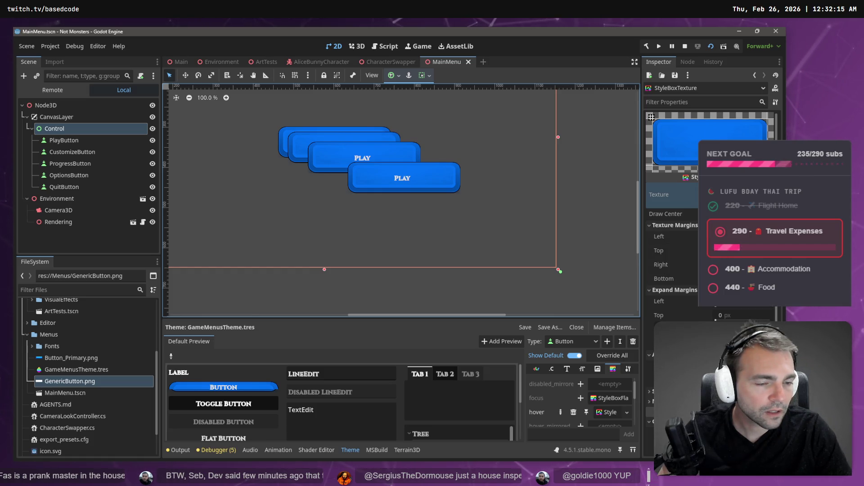
{"action": "left_click", "coordinate": [720, 301]}
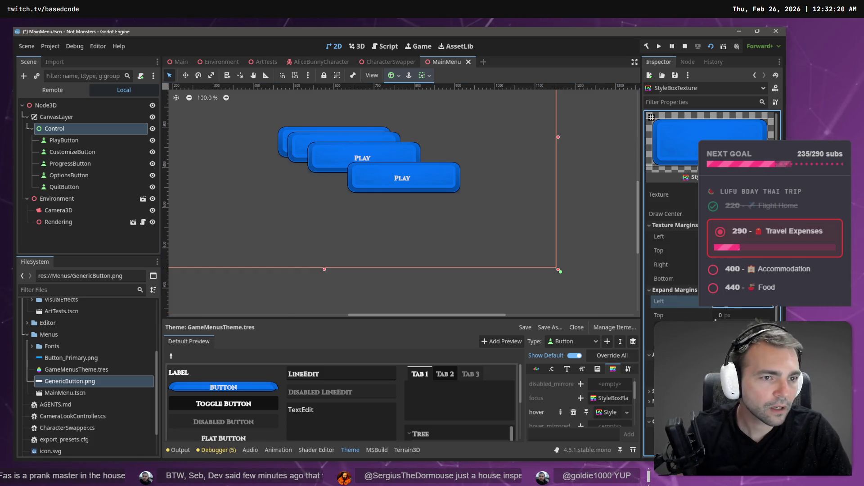
{"action": "mouse_move", "coordinate": [720, 301]}
{"action": "left_mouse_down"}
{"action": "mouse_move", "coordinate": [730, 301]}
{"action": "mouse_move", "coordinate": [720, 301]}
{"action": "left_mouse_up"}
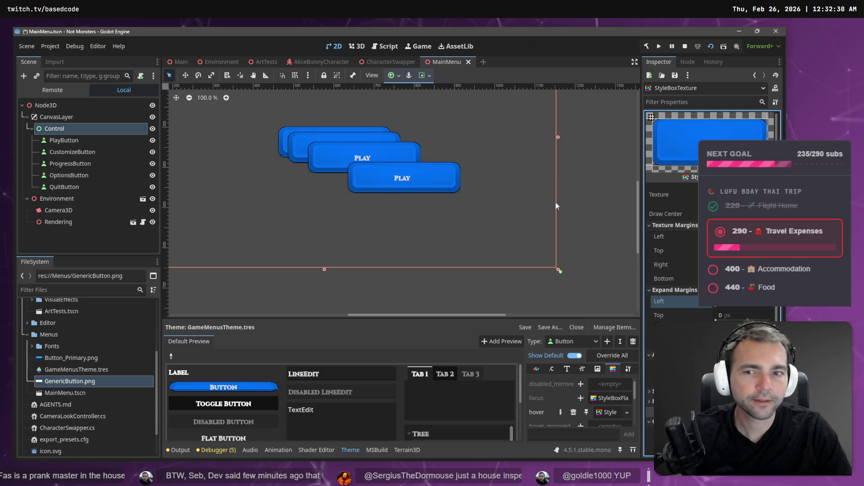
{"action": "left_click", "coordinate": [441, 185]}
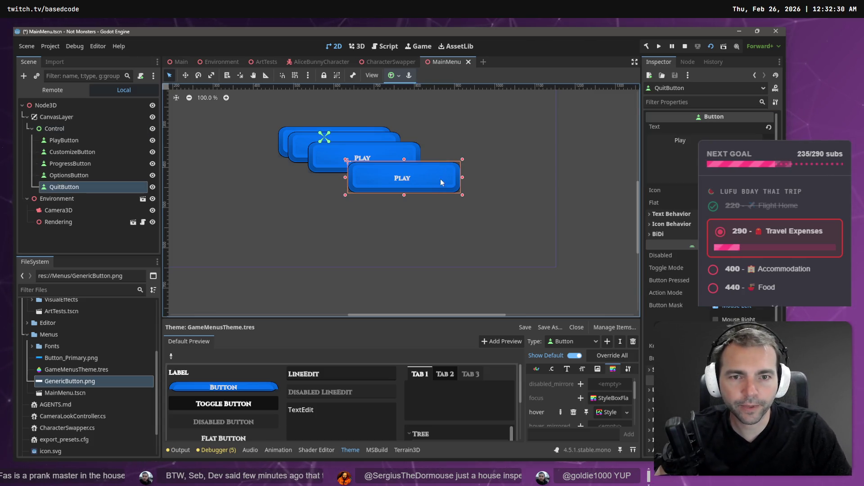
{"action": "mouse_move", "coordinate": [463, 181]}
{"action": "left_mouse_down"}
{"action": "mouse_move", "coordinate": [417, 182]}
{"action": "mouse_move", "coordinate": [603, 186]}
{"action": "mouse_move", "coordinate": [420, 195]}
{"action": "mouse_move", "coordinate": [630, 195]}
{"action": "mouse_move", "coordinate": [420, 195]}
{"action": "left_mouse_up"}
{"action": "key", "text": "ctrl+z"}
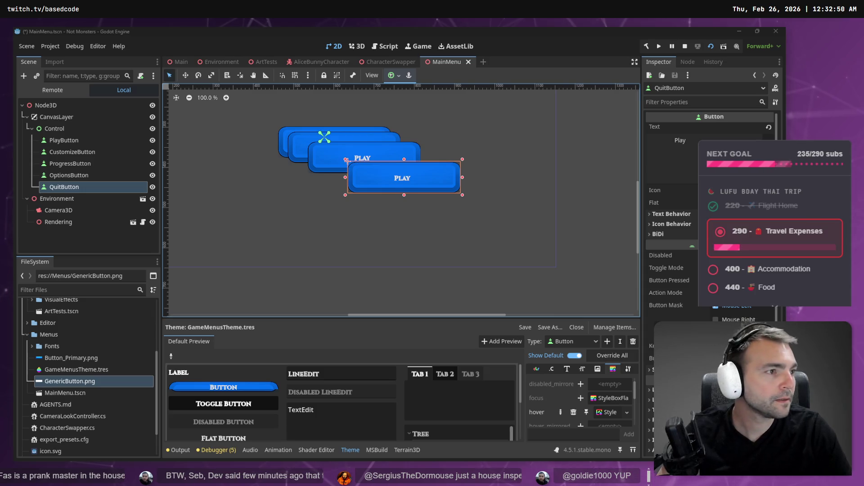
{"action": "key", "text": "alt+Tab"}
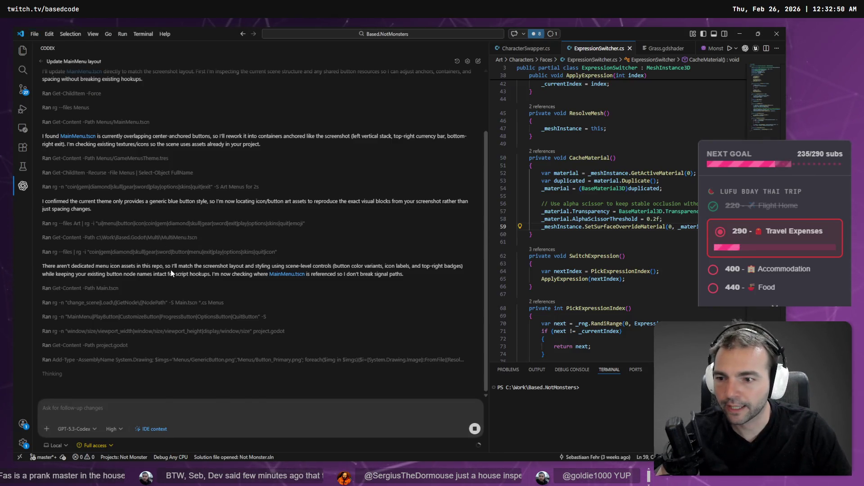
{"action": "key", "text": "alt+Tab"}
{"action": "left_click", "coordinate": [292, 198]}
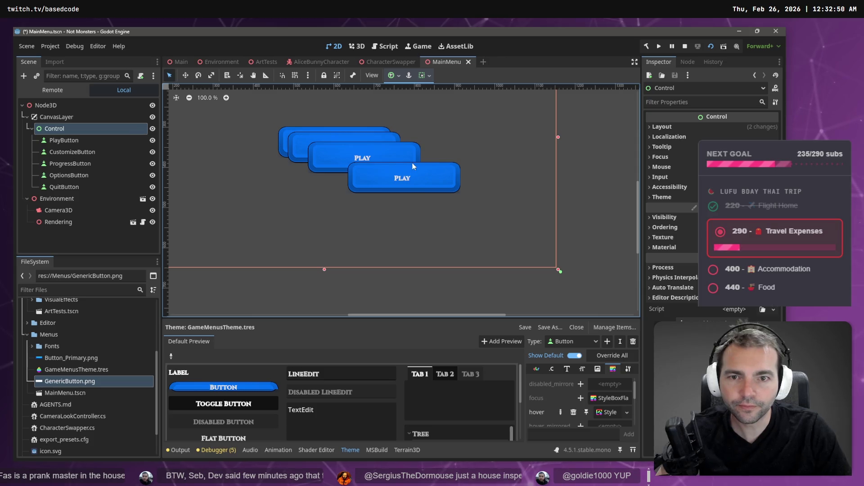
{"action": "left_click", "coordinate": [66, 142]}
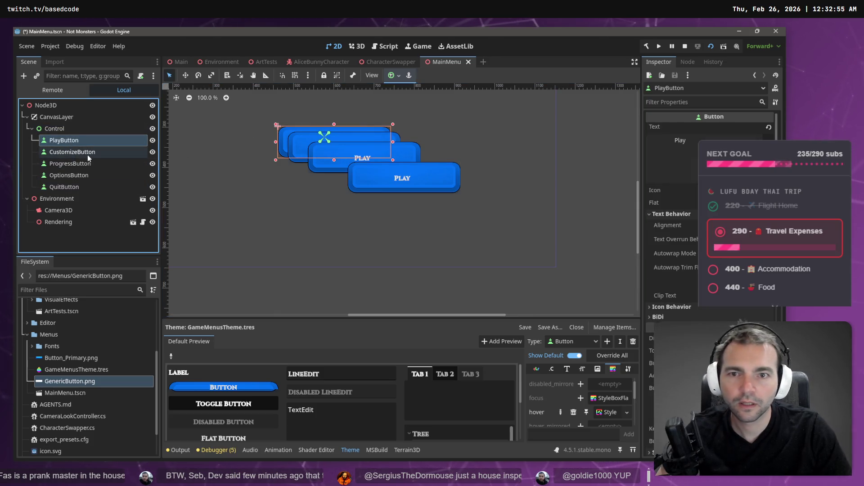
{"action": "scroll", "coordinate": [388, 223], "scroll_direction": "down", "scroll_amount": 4}
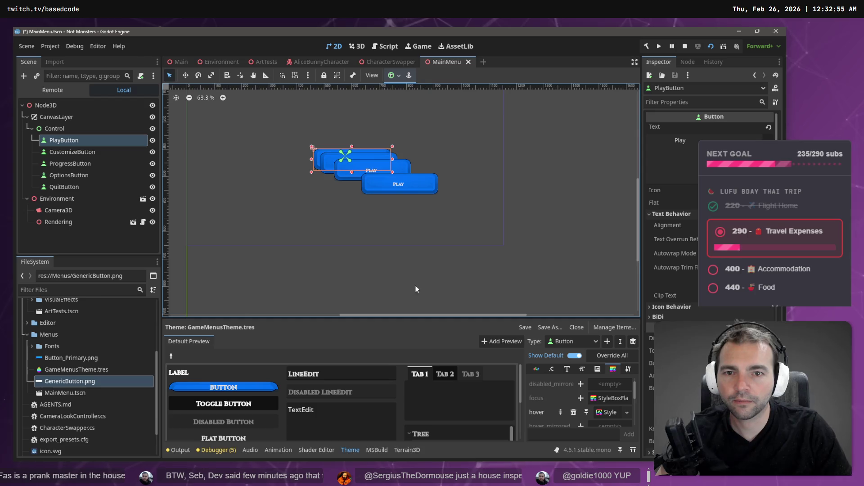
{"action": "scroll", "coordinate": [369, 243], "scroll_direction": "up", "scroll_amount": 5}
{"action": "scroll", "coordinate": [369, 243], "scroll_direction": "left", "scroll_amount": 5}
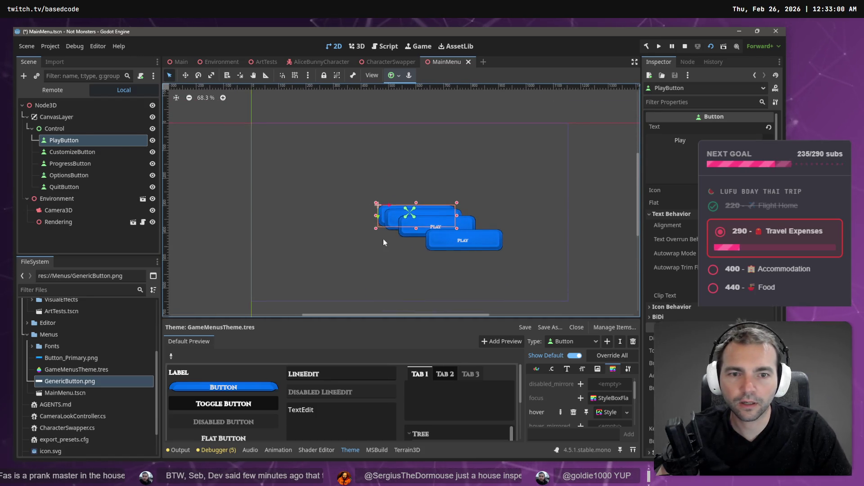
{"action": "key", "text": "alt+Tab"}
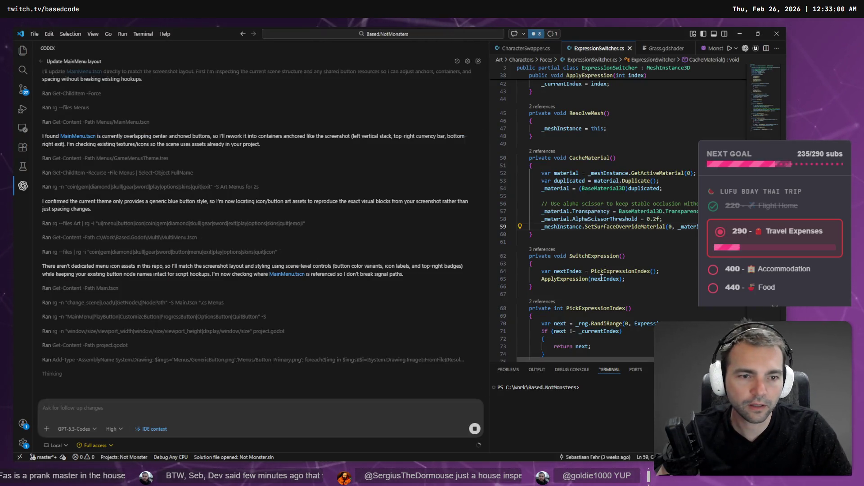
{"action": "key", "text": "alt+Tab"}
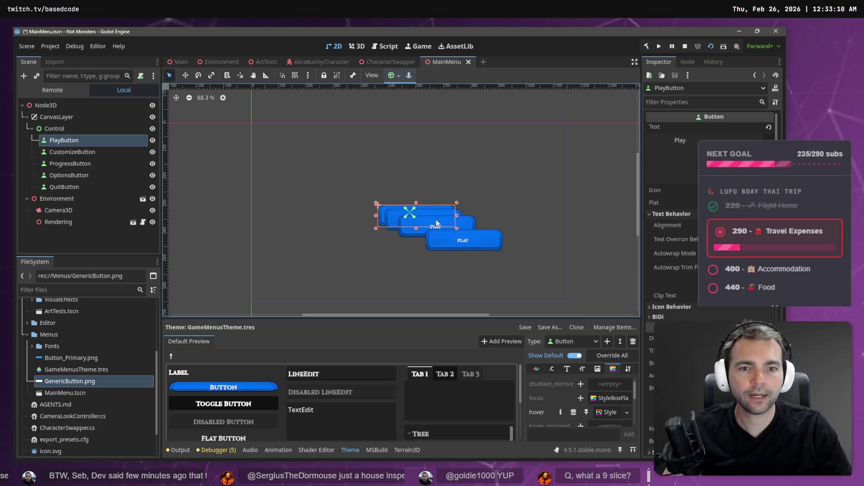
{"action": "left_click", "coordinate": [424, 228]}
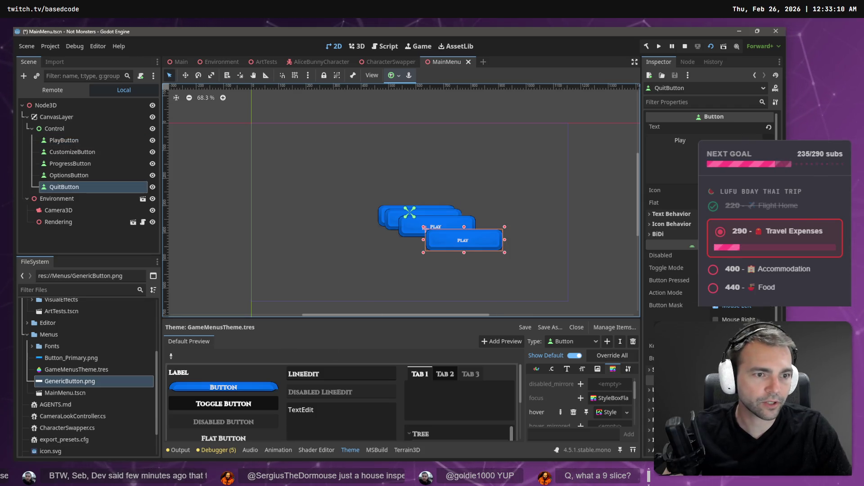
{"action": "right_click", "coordinate": [70, 369]}
{"action": "key", "text": "Escape"}
{"action": "left_click", "coordinate": [70, 370]}
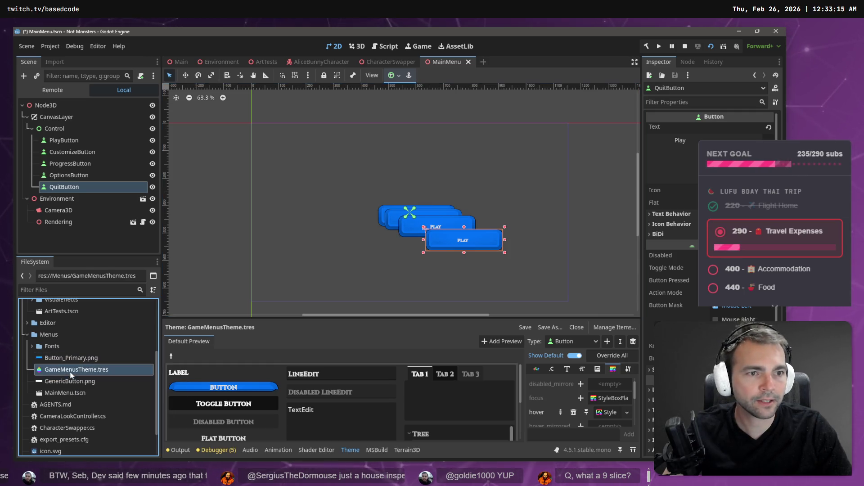
{"action": "left_click", "coordinate": [224, 388]}
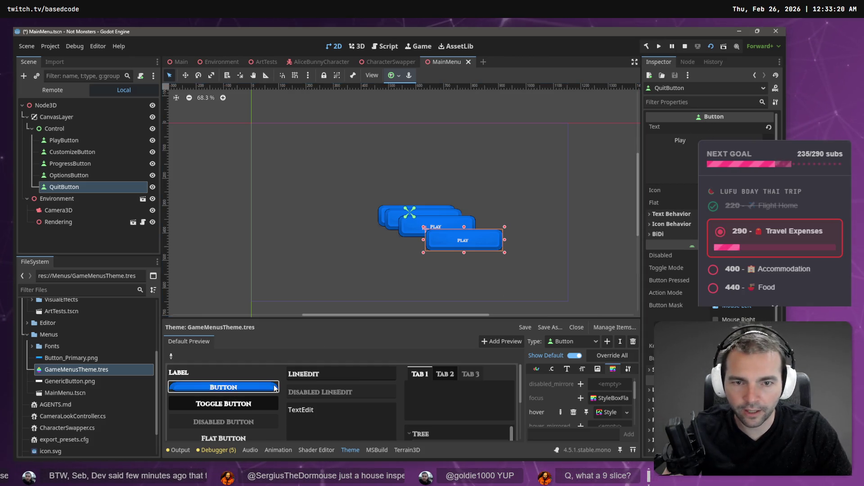
{"action": "left_click", "coordinate": [378, 203]}
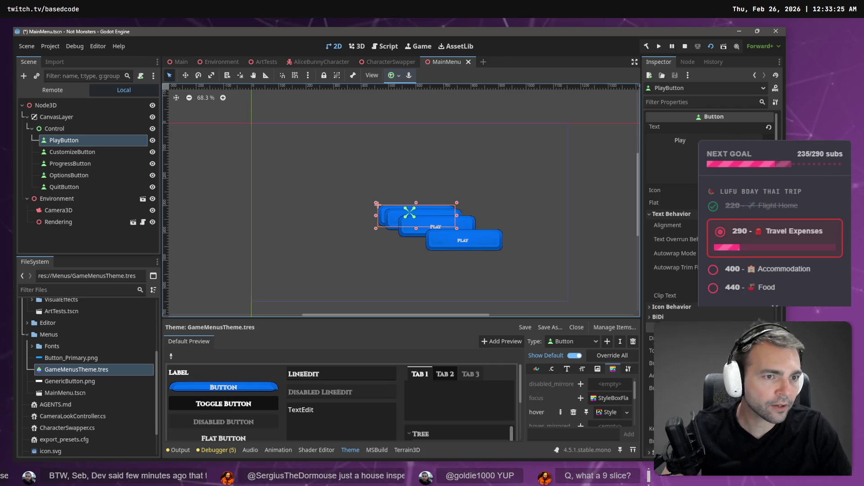
{"action": "scroll", "coordinate": [715, 308], "scroll_direction": "down", "scroll_amount": 10}
{"action": "scroll", "coordinate": [714, 308], "scroll_direction": "up", "scroll_amount": 10}
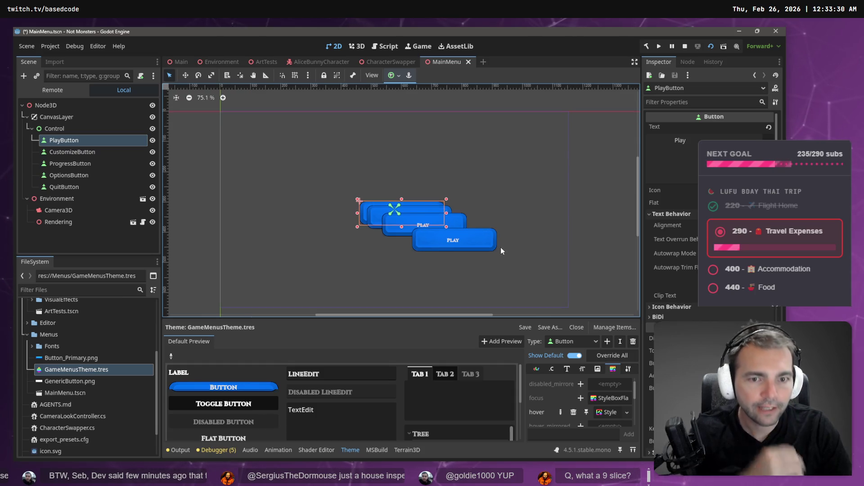
{"action": "left_click", "coordinate": [500, 247]}
{"action": "scroll", "coordinate": [500, 247], "scroll_direction": "up", "scroll_amount": 6}
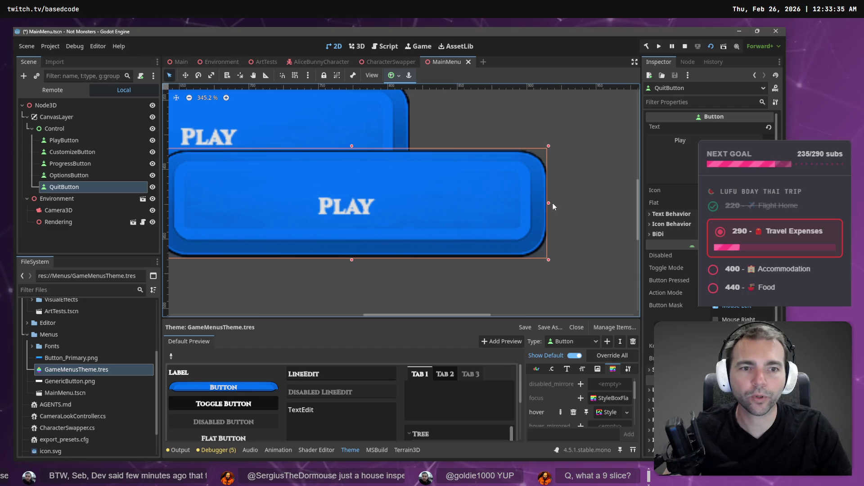
Widen the QuitButton to the right and snip a screenshot of the front PLAY button
{"action": "mouse_move", "coordinate": [548, 203]}
{"action": "left_mouse_down"}
{"action": "mouse_move", "coordinate": [440, 204]}
{"action": "mouse_move", "coordinate": [626, 214]}
{"action": "mouse_move", "coordinate": [435, 217]}
{"action": "mouse_move", "coordinate": [598, 220]}
{"action": "mouse_move", "coordinate": [477, 228]}
{"action": "mouse_move", "coordinate": [543, 182]}
{"action": "left_mouse_up"}
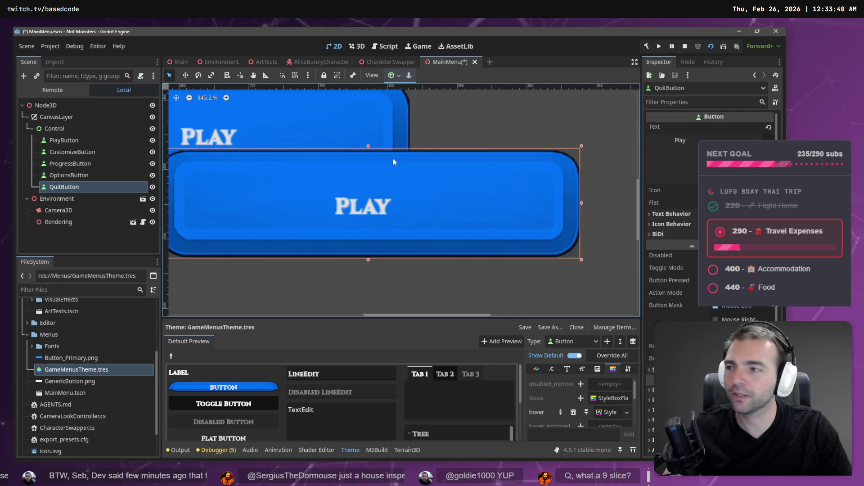
{"action": "scroll", "coordinate": [286, 207], "scroll_direction": "left", "scroll_amount": 3}
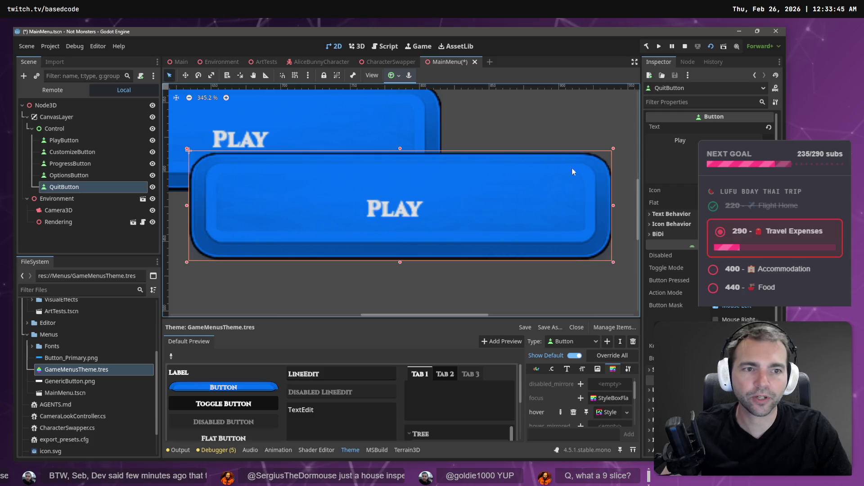
{"action": "key", "text": "super+shift+s"}
{"action": "mouse_move", "coordinate": [615, 139]}
{"action": "left_mouse_down"}
{"action": "mouse_move", "coordinate": [354, 258]}
{"action": "mouse_move", "coordinate": [179, 273]}
{"action": "left_mouse_up"}
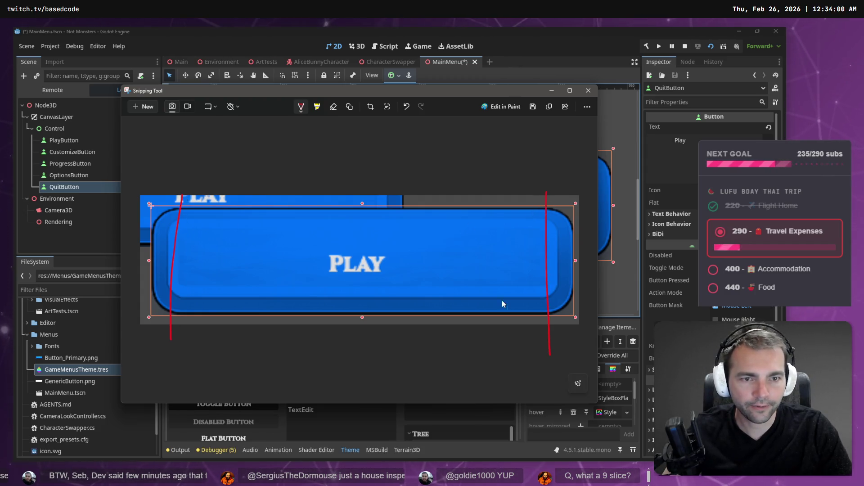
Draw red 9-slice guide lines on the snip and label the edge and corner regions 6–9
{"action": "left_click_drag", "start_coordinate": [128, 231], "coordinate": [577, 244]}
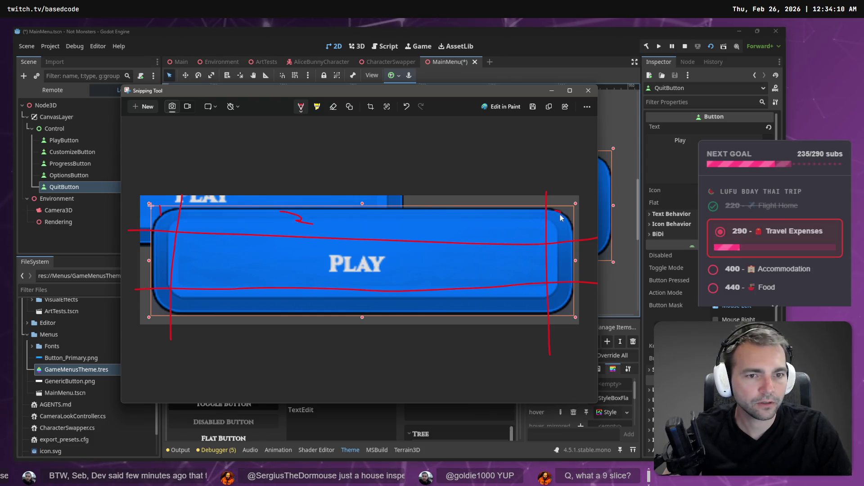
{"action": "left_click_drag", "start_coordinate": [561, 218], "coordinate": [566, 223]}
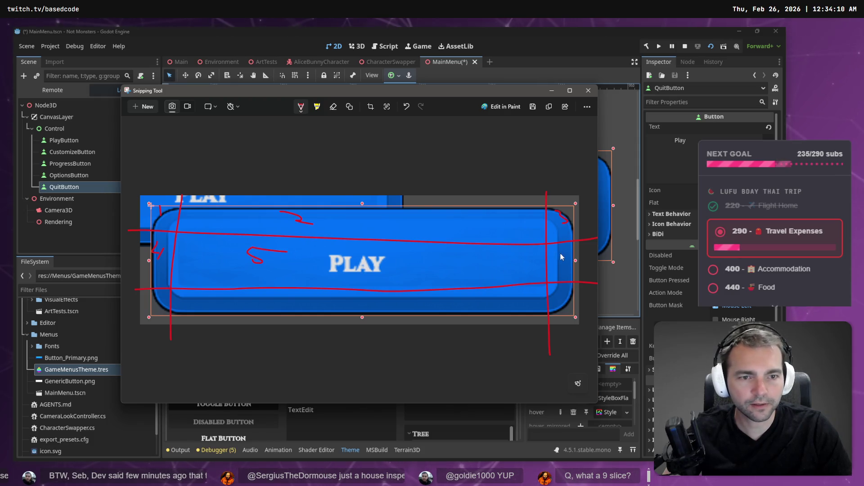
{"action": "left_click_drag", "start_coordinate": [561, 257], "coordinate": [551, 264]}
{"action": "left_click_drag", "start_coordinate": [153, 307], "coordinate": [156, 313]}
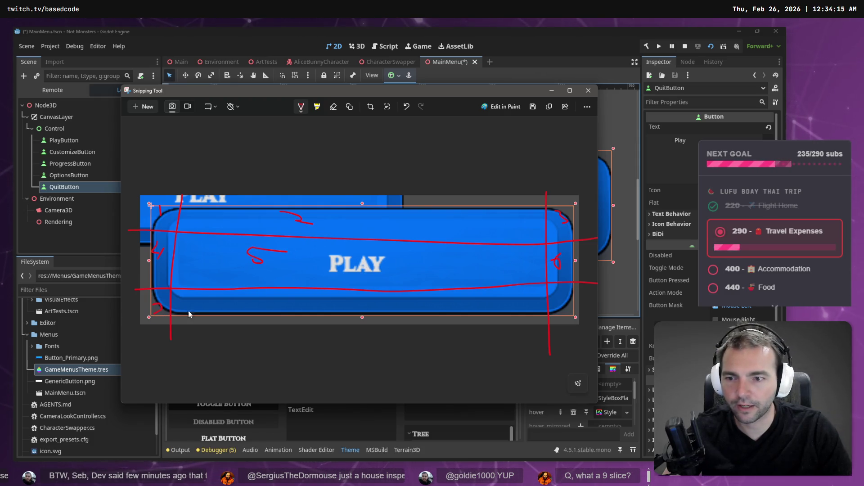
{"action": "left_click_drag", "start_coordinate": [256, 300], "coordinate": [255, 308]}
{"action": "left_click_drag", "start_coordinate": [565, 295], "coordinate": [563, 311]}
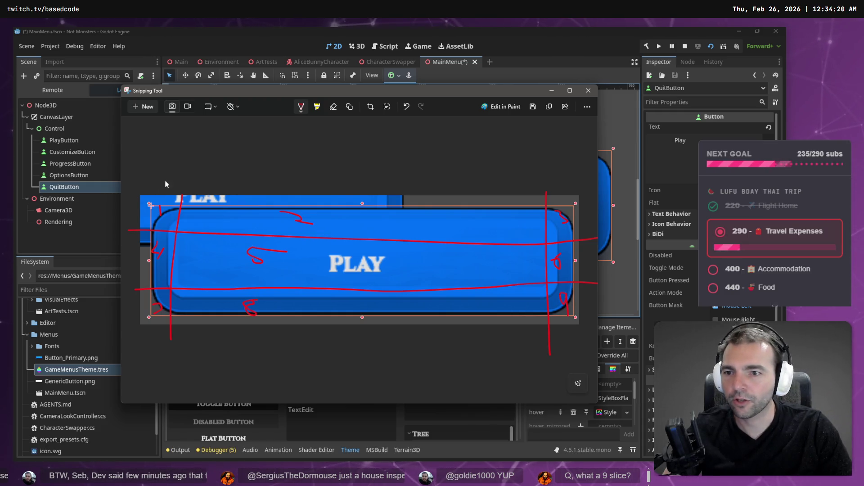
Close the snip, then narrow the QuitButton from its right edge and shorten it from the top
{"action": "left_click", "coordinate": [587, 92]}
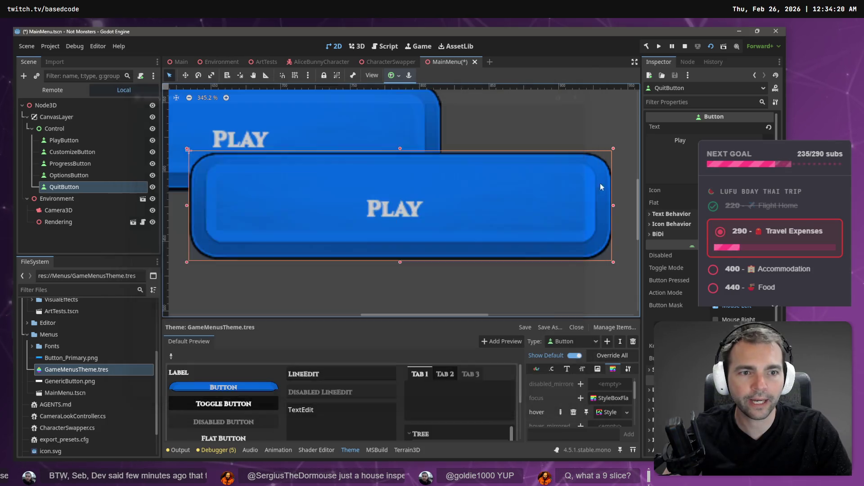
{"action": "mouse_move", "coordinate": [614, 206]}
{"action": "left_mouse_down"}
{"action": "mouse_move", "coordinate": [442, 214]}
{"action": "mouse_move", "coordinate": [602, 218]}
{"action": "mouse_move", "coordinate": [502, 224]}
{"action": "left_mouse_up"}
{"action": "mouse_move", "coordinate": [442, 225]}
{"action": "left_mouse_down"}
{"action": "mouse_move", "coordinate": [513, 222]}
{"action": "mouse_move", "coordinate": [477, 216]}
{"action": "mouse_move", "coordinate": [545, 220]}
{"action": "left_mouse_up"}
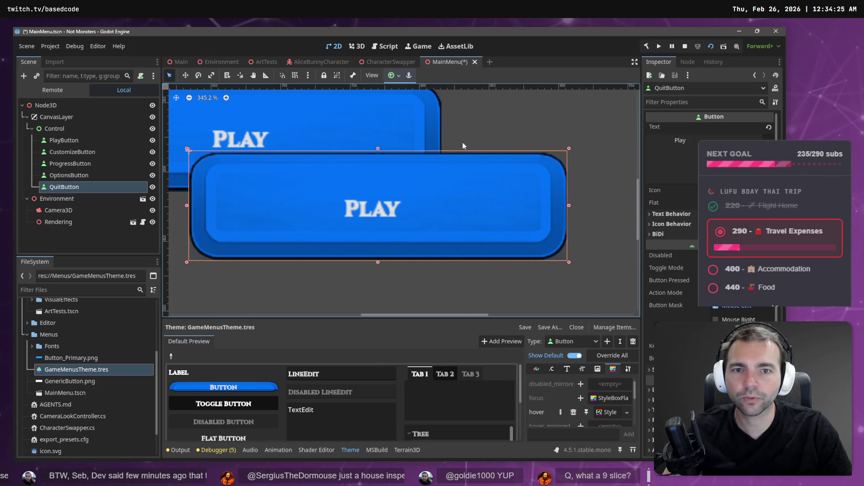
{"action": "mouse_move", "coordinate": [378, 150]}
{"action": "left_mouse_down"}
{"action": "mouse_move", "coordinate": [376, 187]}
{"action": "mouse_move", "coordinate": [372, 122]}
{"action": "mouse_move", "coordinate": [368, 192]}
{"action": "mouse_move", "coordinate": [368, 134]}
{"action": "mouse_move", "coordinate": [372, 182]}
{"action": "left_mouse_up"}
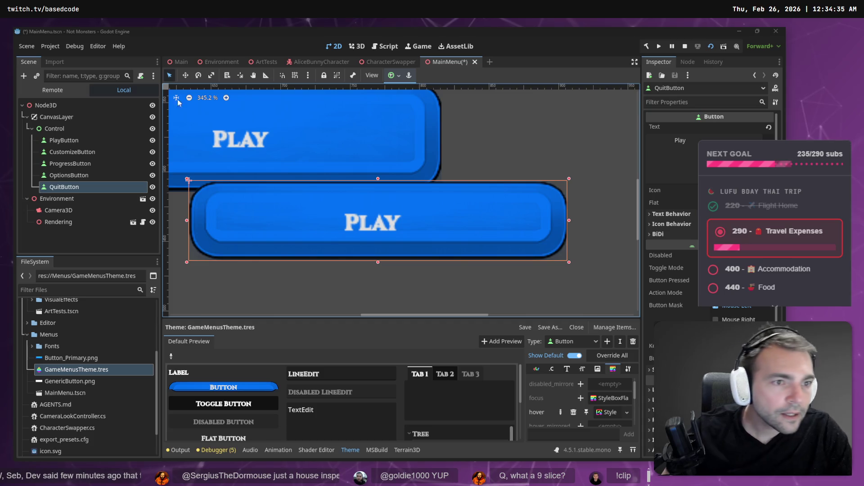
Review the QuitButton's Text Behavior overrun choices and Icon Behavior options in the Inspector
{"action": "left_click", "coordinate": [667, 213]}
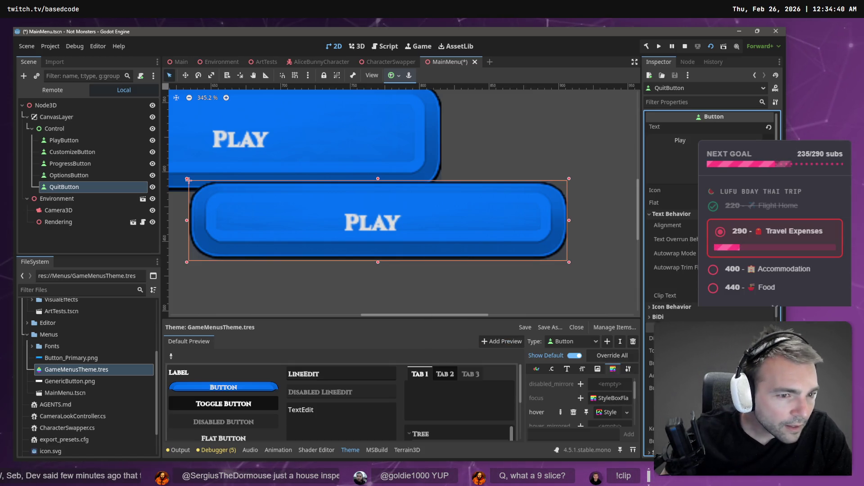
{"action": "left_click", "coordinate": [738, 239]}
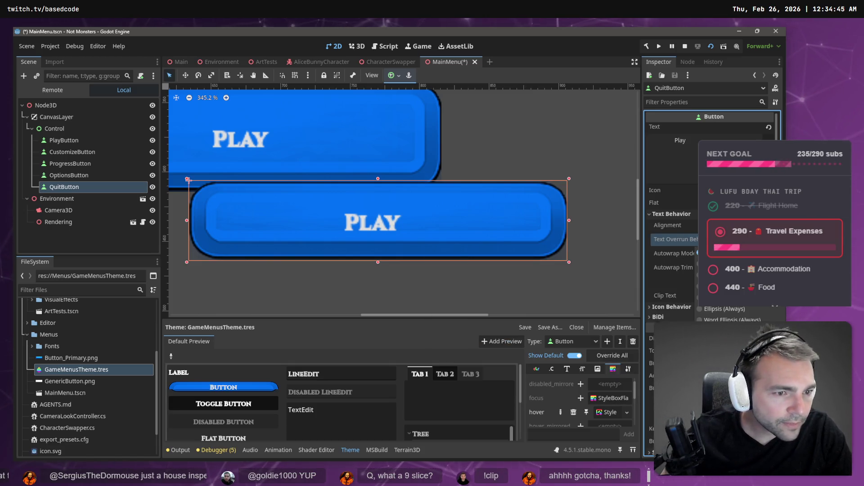
{"action": "left_click", "coordinate": [658, 214]}
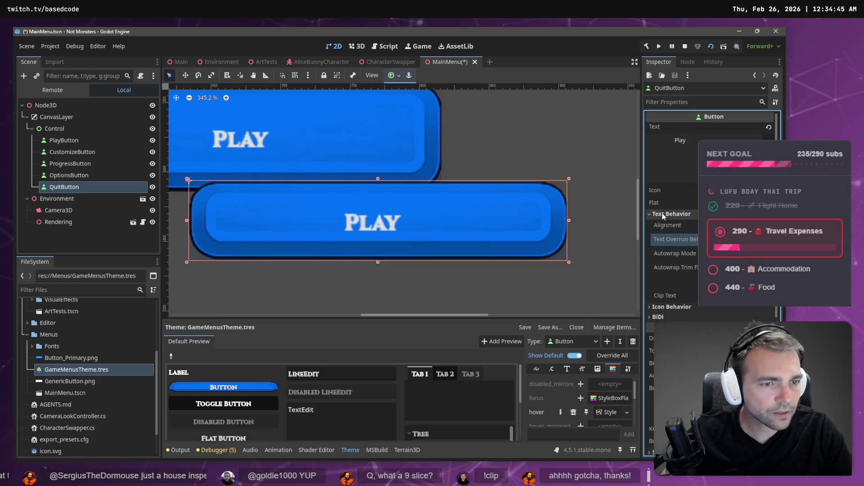
{"action": "left_click", "coordinate": [663, 213]}
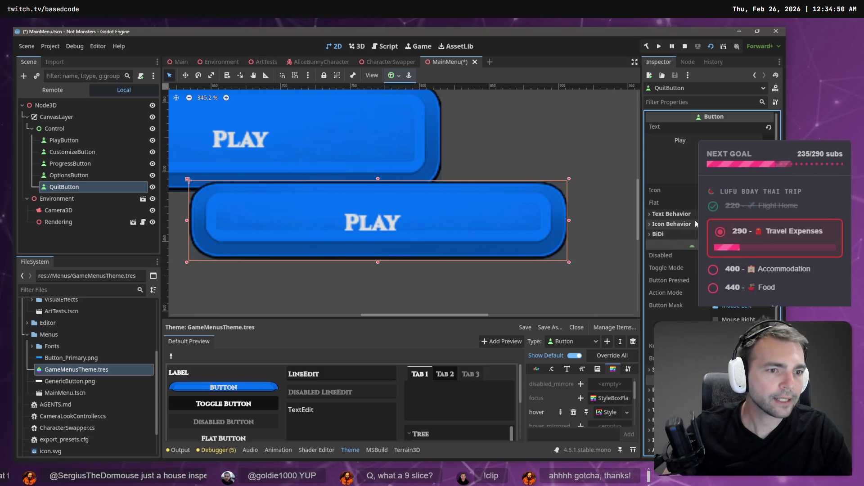
{"action": "left_click", "coordinate": [677, 224]}
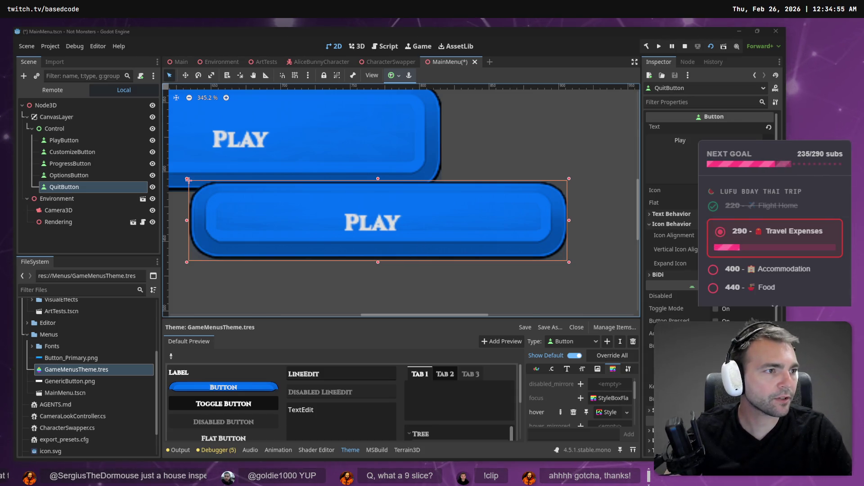
On the button mockup image, request 'Generate a grid of the four icons depicted on those buttons.'
{"action": "key", "text": "alt+Tab"}
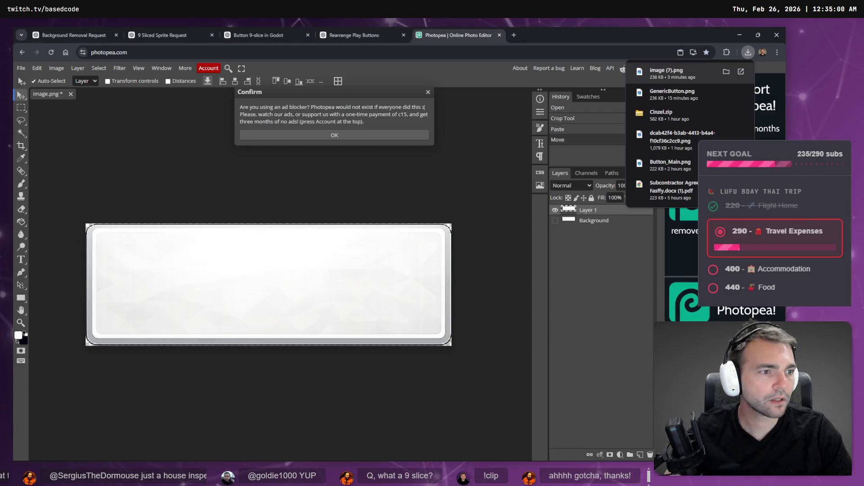
{"action": "left_click", "coordinate": [350, 36]}
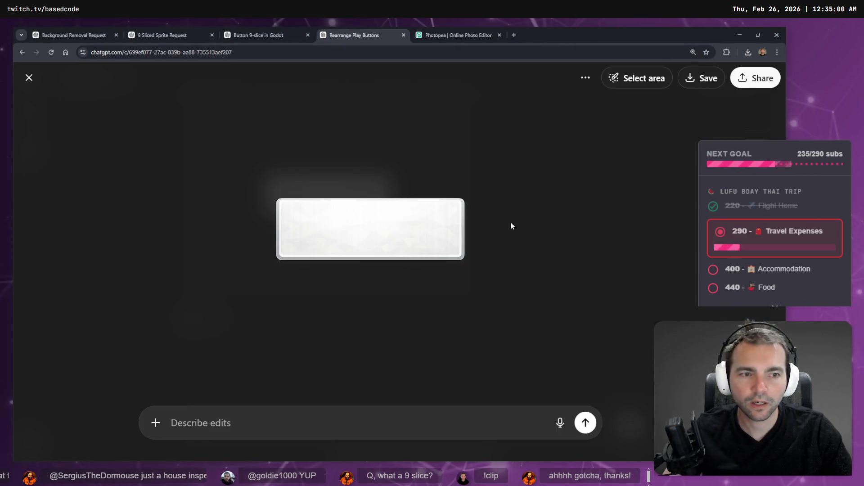
{"action": "key", "text": "Escape"}
{"action": "scroll", "coordinate": [396, 206], "scroll_direction": "down", "scroll_amount": 3}
{"action": "scroll", "coordinate": [398, 232], "scroll_direction": "up", "scroll_amount": 5}
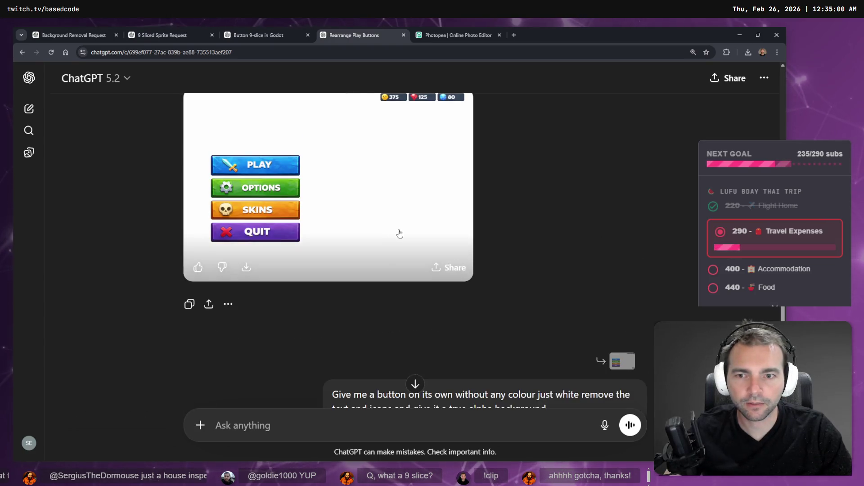
{"action": "left_click", "coordinate": [353, 189]}
{"action": "left_click", "coordinate": [321, 422]}
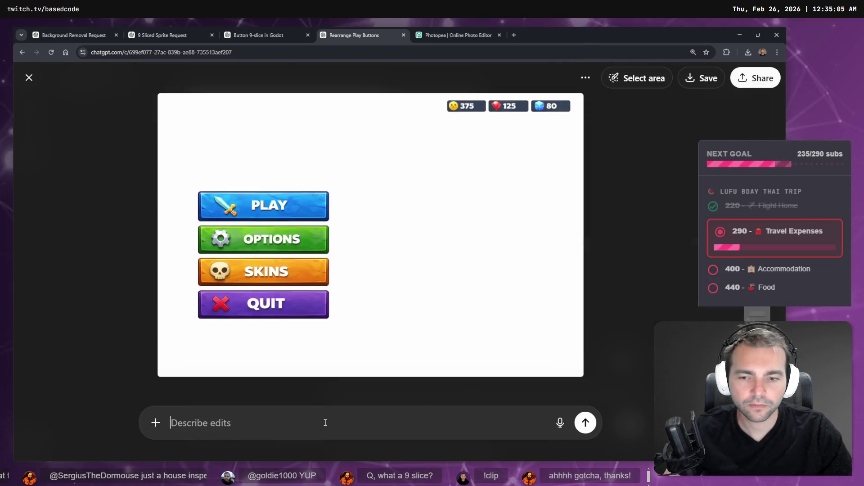
{"action": "key", "text": "super+h"}
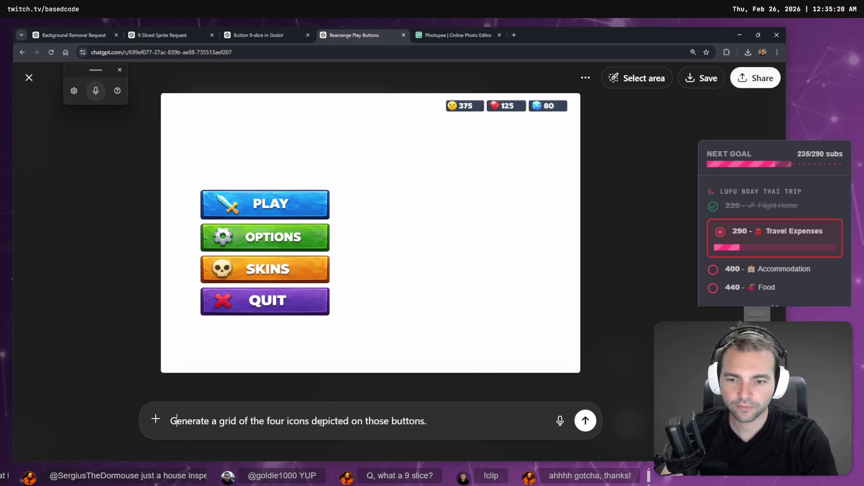
{"action": "key", "text": "Return"}
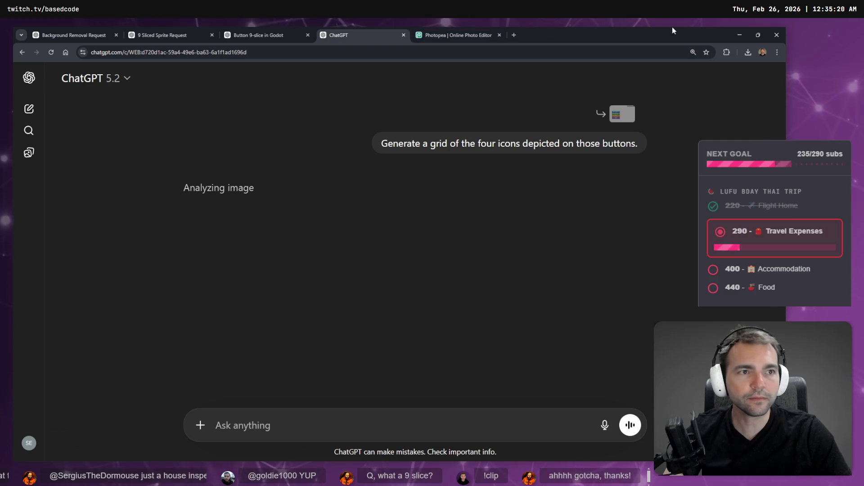
Check Godot and Photopea while the icons generate, ending back in the Godot editor
{"action": "left_click", "coordinate": [732, 34]}
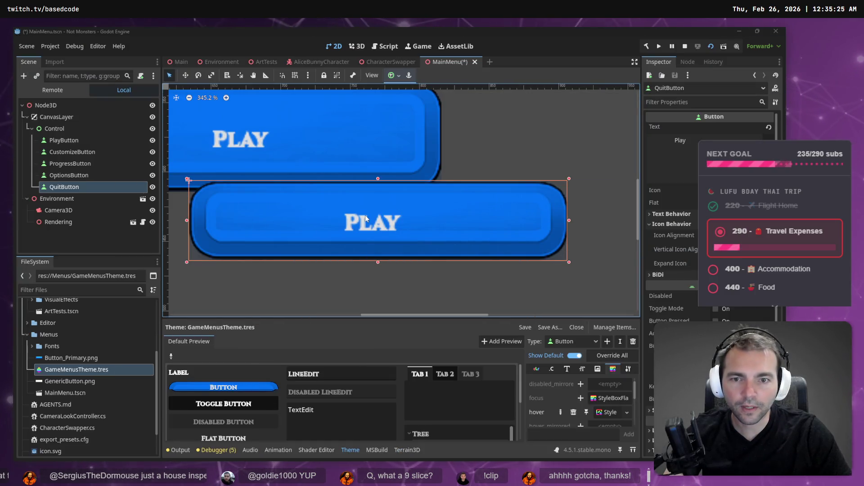
{"action": "key", "text": "alt+Tab"}
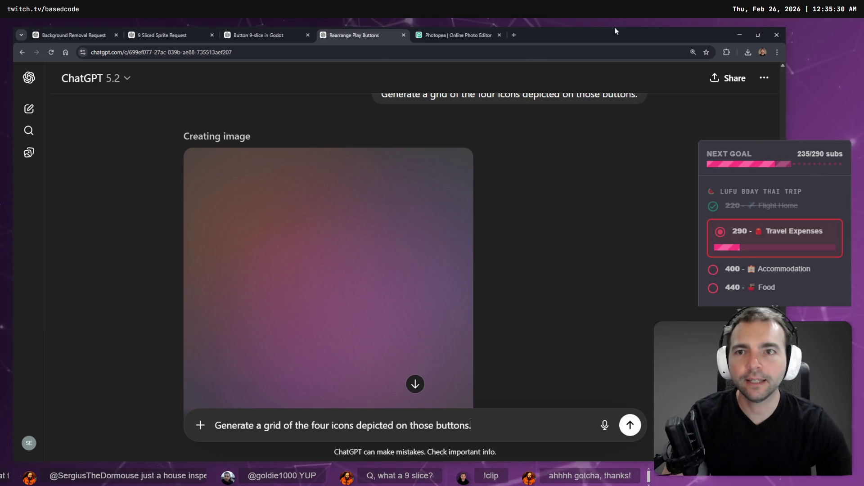
{"action": "left_click", "coordinate": [455, 34]}
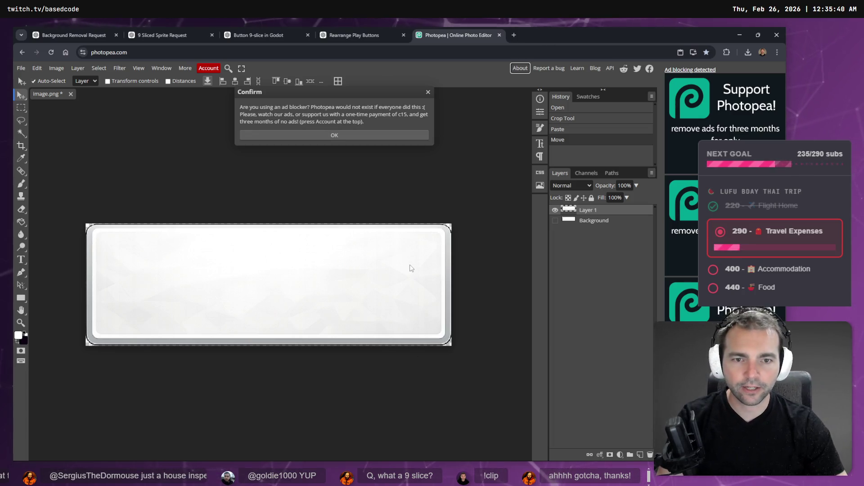
{"action": "key", "text": "alt+Tab"}
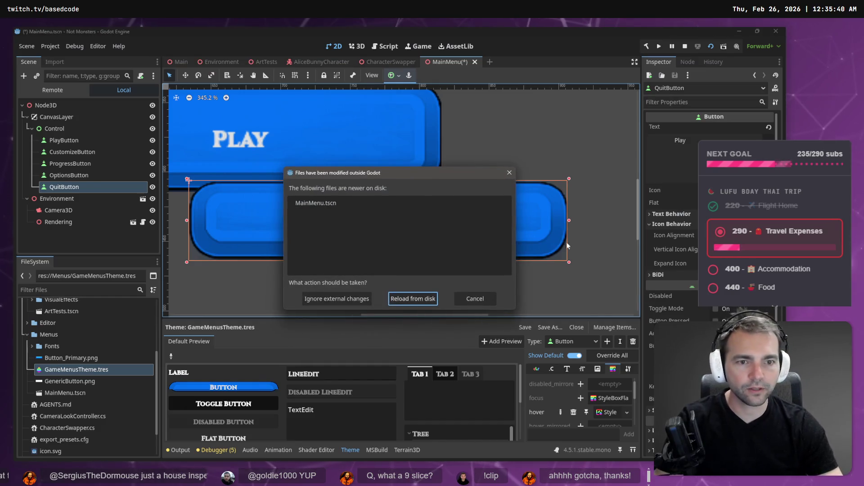
Reload the externally modified MainMenu.tscn from disk and zoom around the updated layout
{"action": "left_click", "coordinate": [405, 300]}
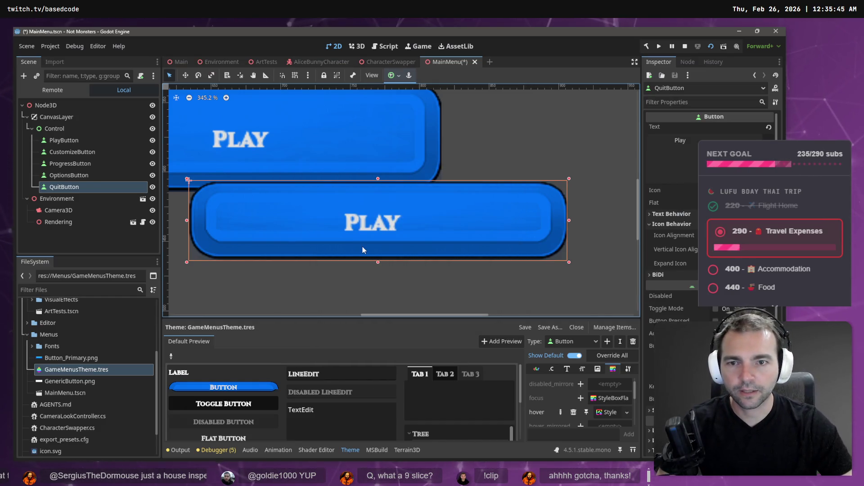
{"action": "scroll", "coordinate": [351, 193], "scroll_direction": "down", "scroll_amount": 2}
{"action": "scroll", "coordinate": [368, 183], "scroll_direction": "up", "scroll_amount": 1}
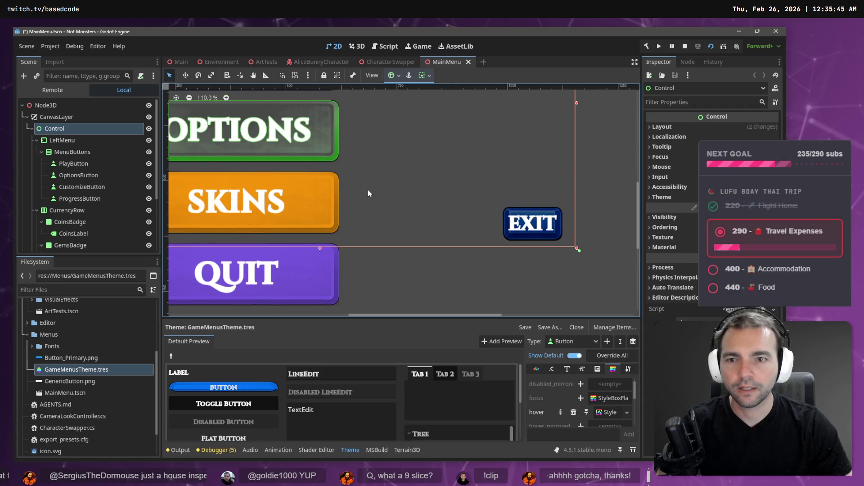
{"action": "scroll", "coordinate": [368, 190], "scroll_direction": "down", "scroll_amount": 1}
{"action": "scroll", "coordinate": [368, 190], "scroll_direction": "up", "scroll_amount": 2}
{"action": "scroll", "coordinate": [368, 188], "scroll_direction": "down", "scroll_amount": 5}
{"action": "scroll", "coordinate": [367, 179], "scroll_direction": "up", "scroll_amount": 3}
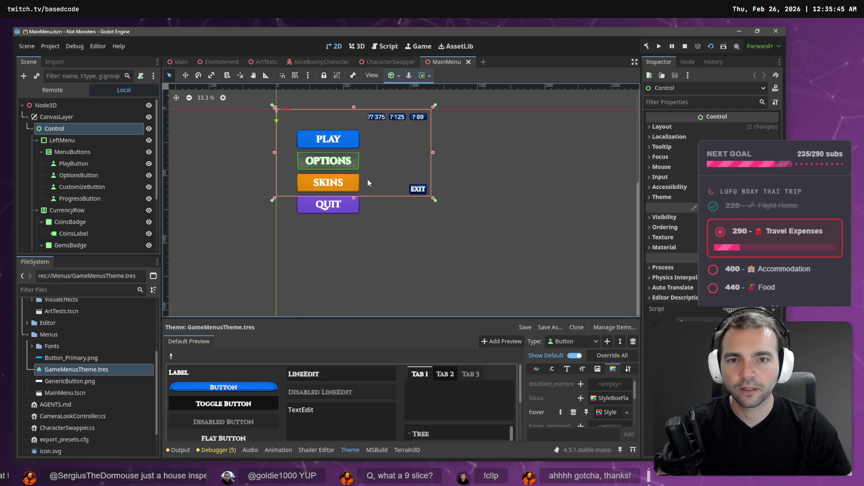
{"action": "scroll", "coordinate": [486, 250], "scroll_direction": "down", "scroll_amount": 1}
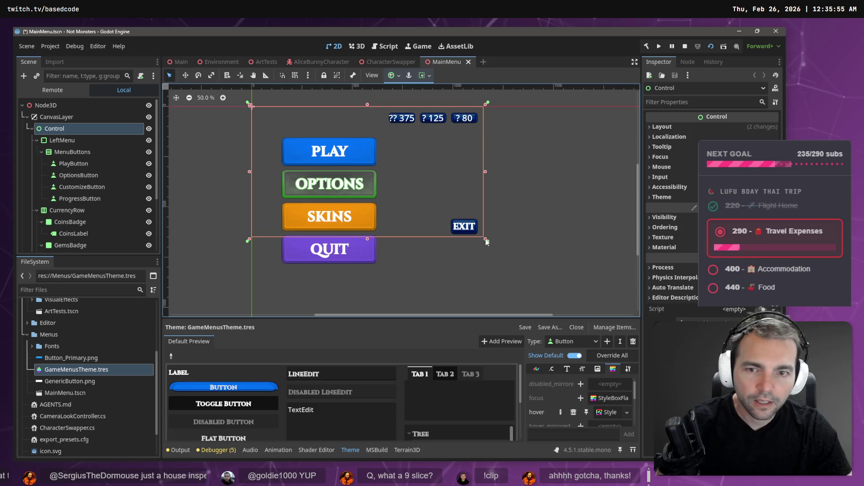
Check the Control size and PLAY, OPTIONS, SKINS, QUIT buttons, then test-run the game
{"action": "mouse_move", "coordinate": [485, 239]}
{"action": "left_mouse_down"}
{"action": "mouse_move", "coordinate": [526, 283]}
{"action": "mouse_move", "coordinate": [527, 298]}
{"action": "left_mouse_up"}
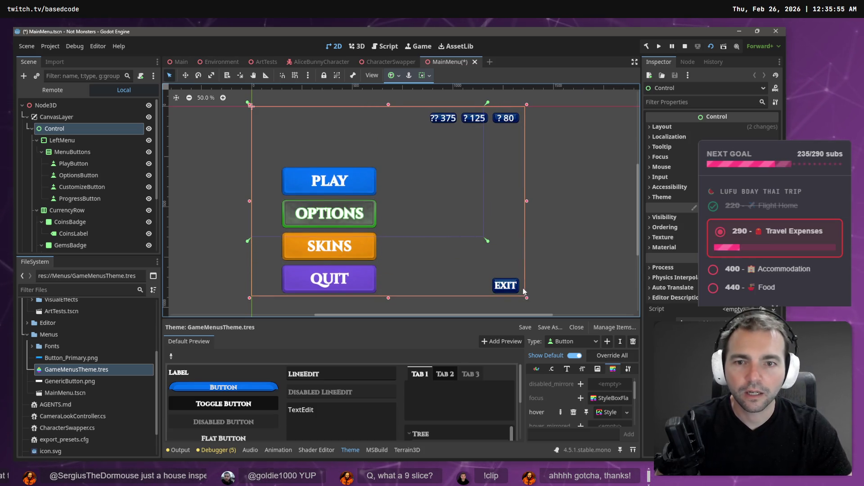
{"action": "key", "text": "ctrl+z"}
{"action": "left_click", "coordinate": [541, 199]}
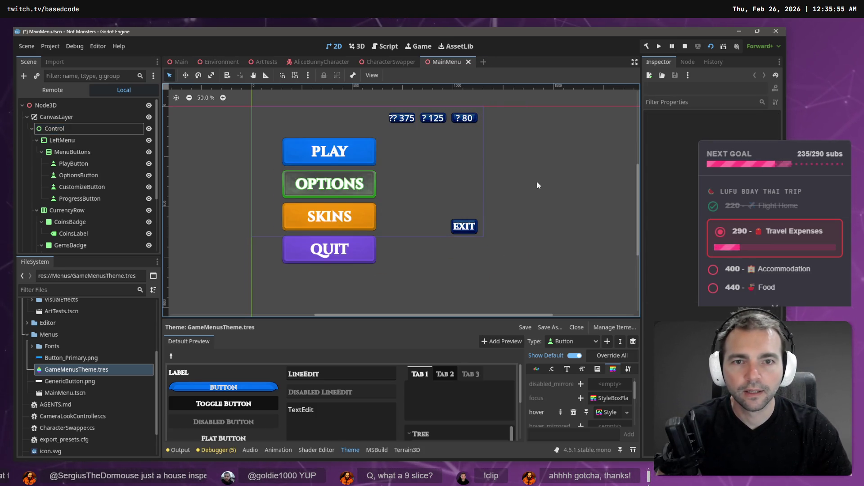
{"action": "left_click", "coordinate": [346, 161]}
{"action": "left_click", "coordinate": [341, 192]}
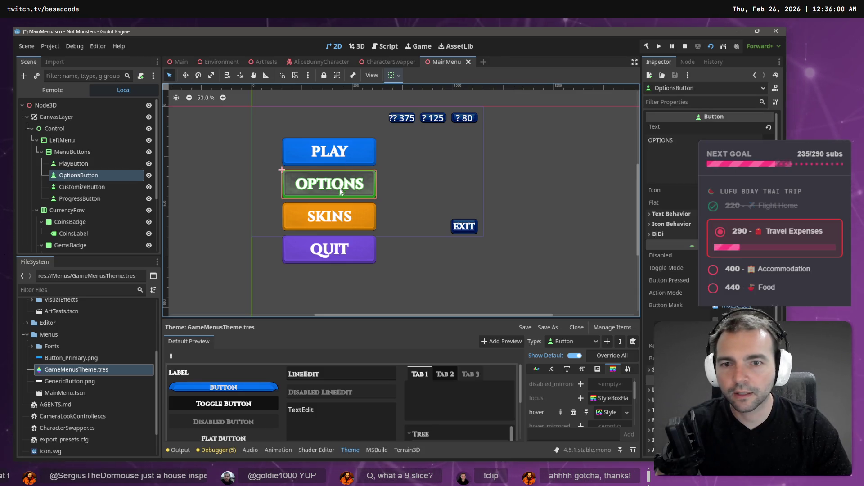
{"action": "left_click", "coordinate": [341, 224]}
{"action": "left_click", "coordinate": [328, 250]}
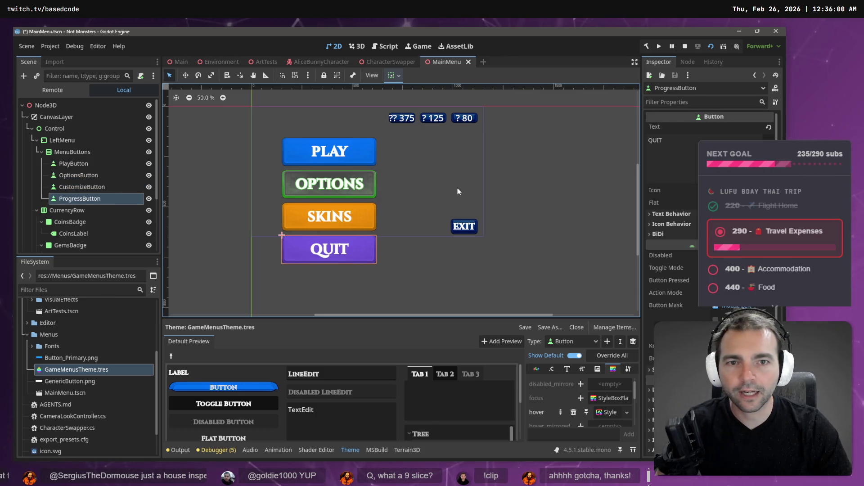
{"action": "left_click", "coordinate": [477, 214]}
{"action": "mouse_move", "coordinate": [486, 240]}
{"action": "left_mouse_down"}
{"action": "mouse_move", "coordinate": [572, 319]}
{"action": "mouse_move", "coordinate": [590, 320]}
{"action": "mouse_move", "coordinate": [573, 241]}
{"action": "mouse_move", "coordinate": [571, 162]}
{"action": "mouse_move", "coordinate": [497, 188]}
{"action": "mouse_move", "coordinate": [271, 213]}
{"action": "mouse_move", "coordinate": [453, 277]}
{"action": "mouse_move", "coordinate": [611, 270]}
{"action": "mouse_move", "coordinate": [629, 308]}
{"action": "mouse_move", "coordinate": [485, 237]}
{"action": "left_mouse_up"}
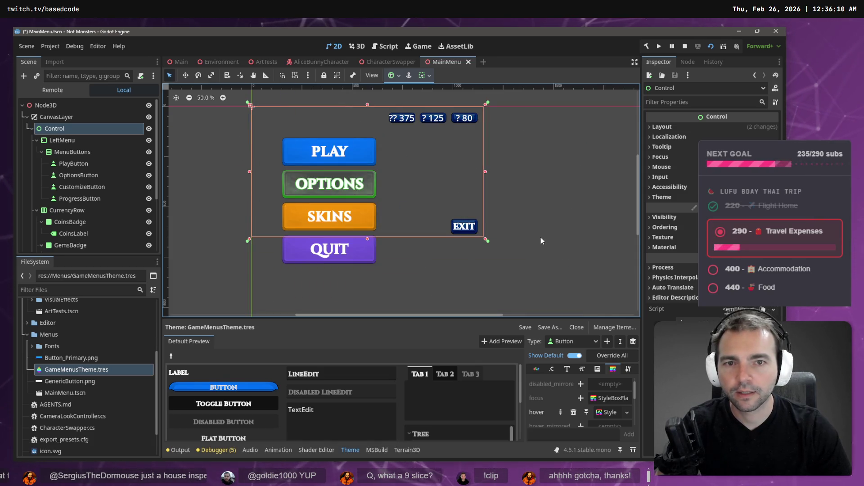
{"action": "key", "text": "F5"}
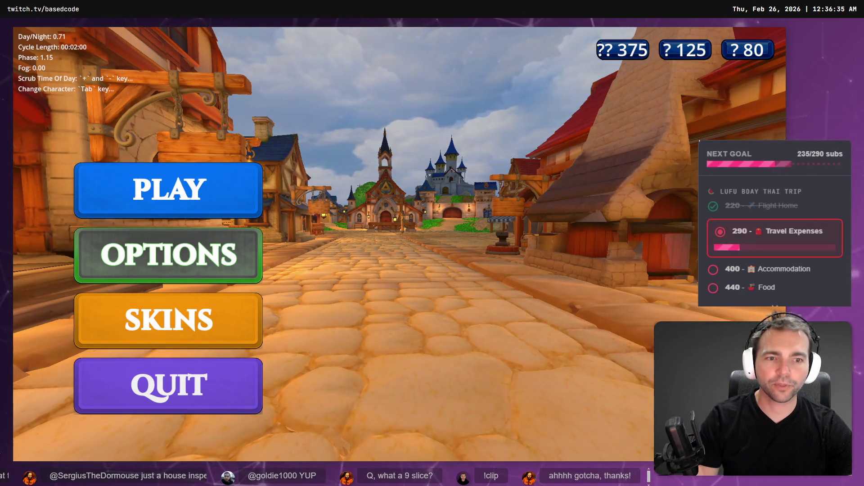
{"action": "key", "text": "F8"}
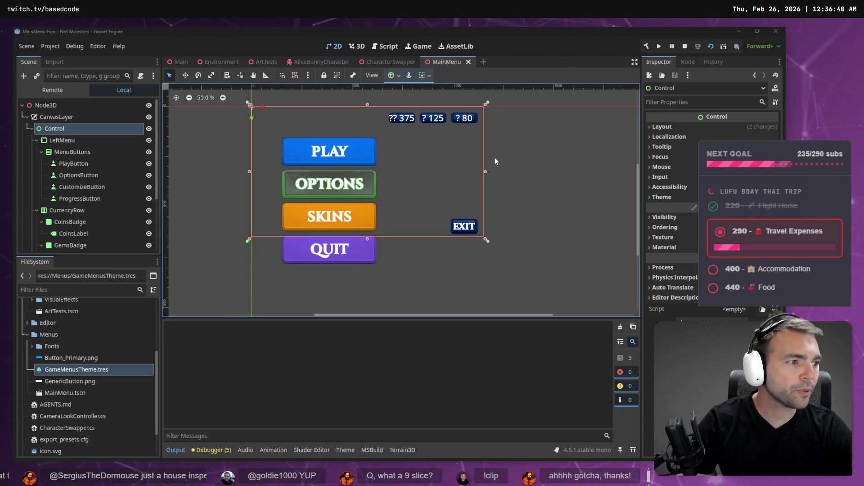
Dismiss Photopea's ad-blocker notice and reload the updated MainMenu scene in Godot
{"action": "key", "text": "alt+Tab"}
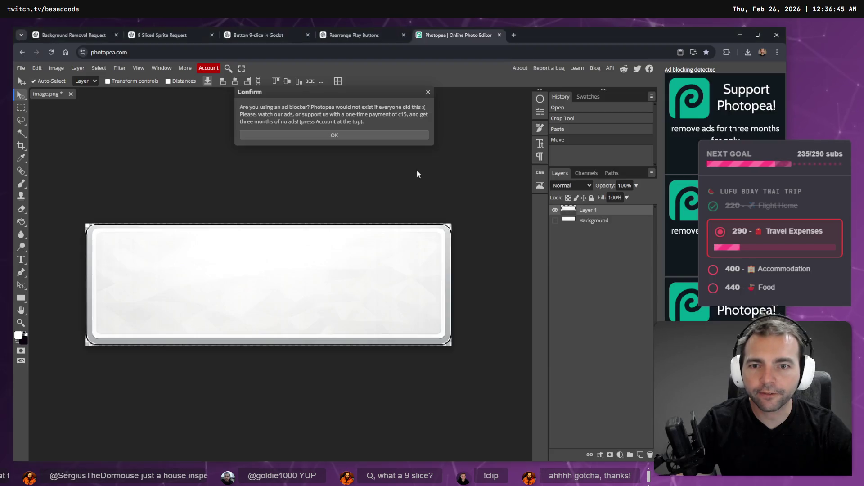
{"action": "left_click", "coordinate": [428, 93]}
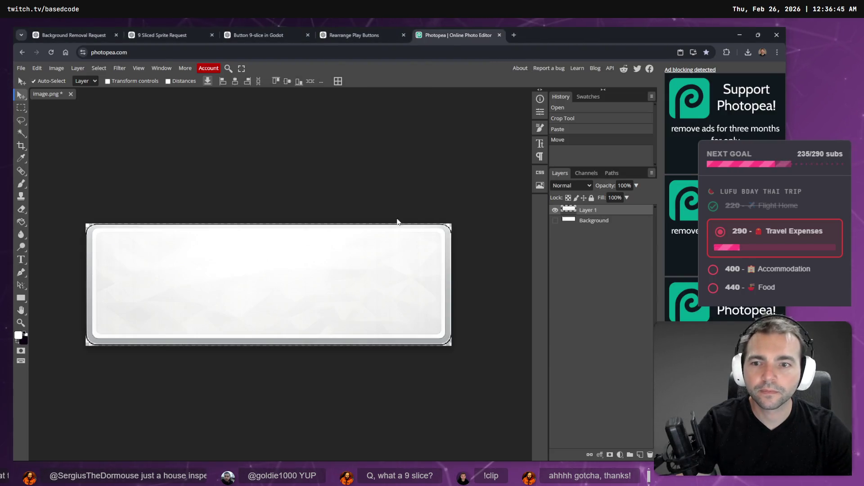
{"action": "key", "text": "alt+Tab"}
{"action": "left_click", "coordinate": [415, 300]}
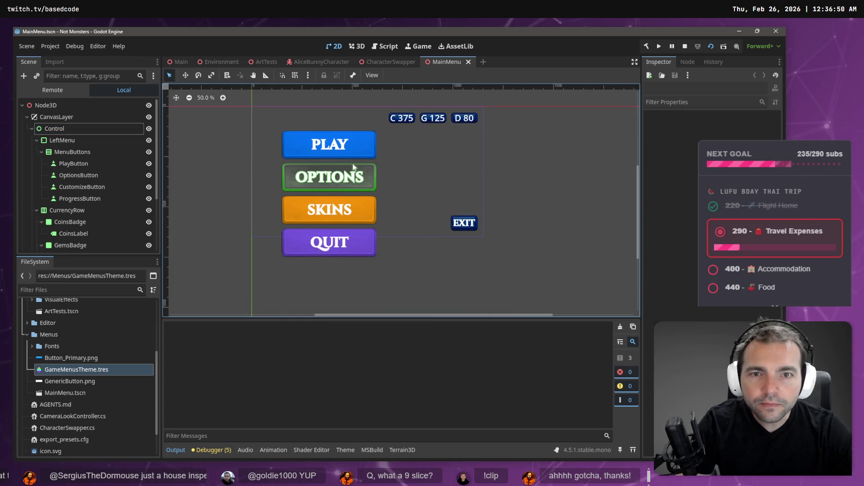
Open the sword, gear, skull and red cross icon grid full size and copy the image
{"action": "key", "text": "alt+Tab"}
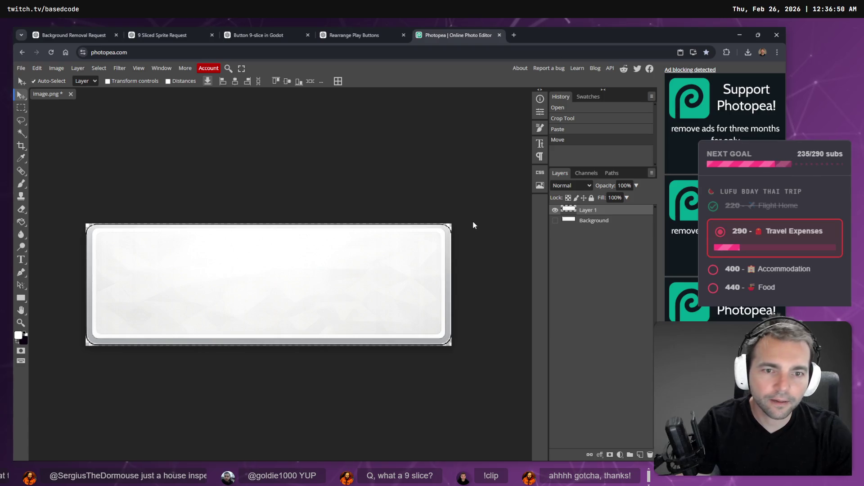
{"action": "left_click", "coordinate": [364, 29]}
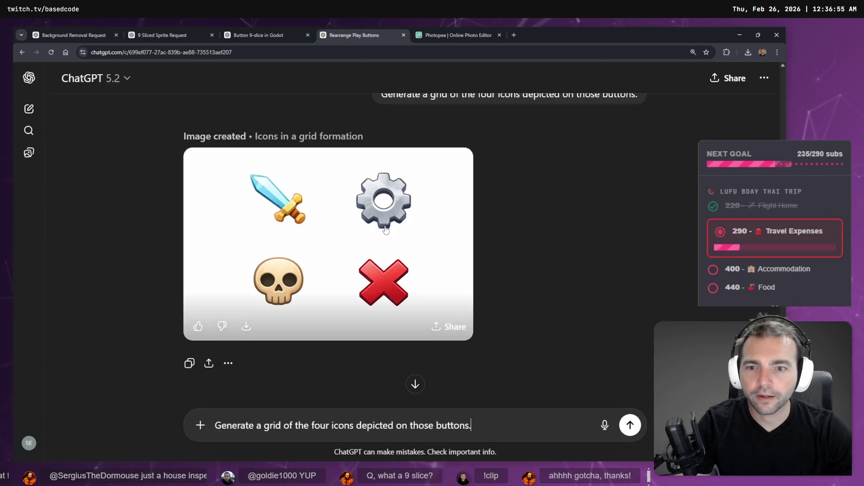
{"action": "left_click", "coordinate": [386, 230]}
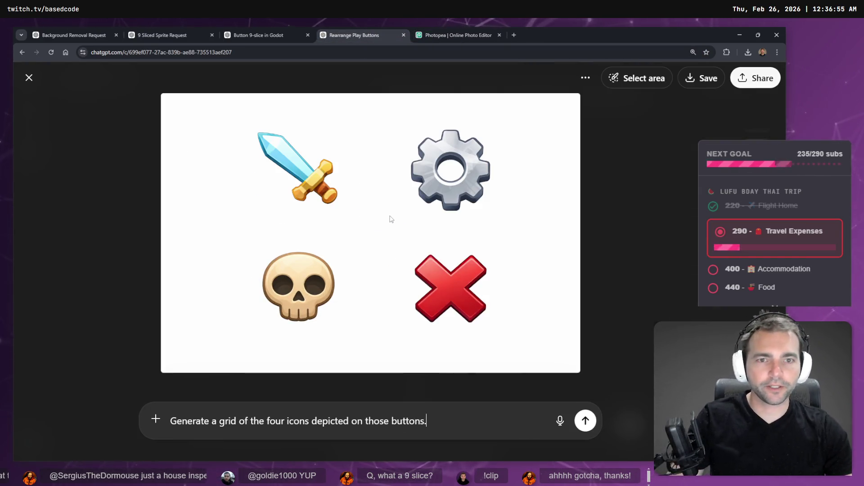
{"action": "right_click", "coordinate": [408, 213]}
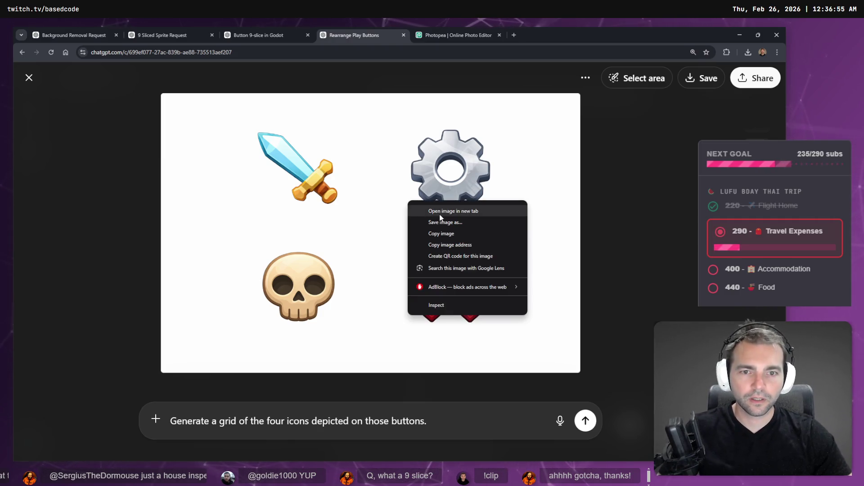
{"action": "left_click", "coordinate": [468, 236]}
{"action": "left_click", "coordinate": [457, 34]}
{"action": "left_click", "coordinate": [21, 68]}
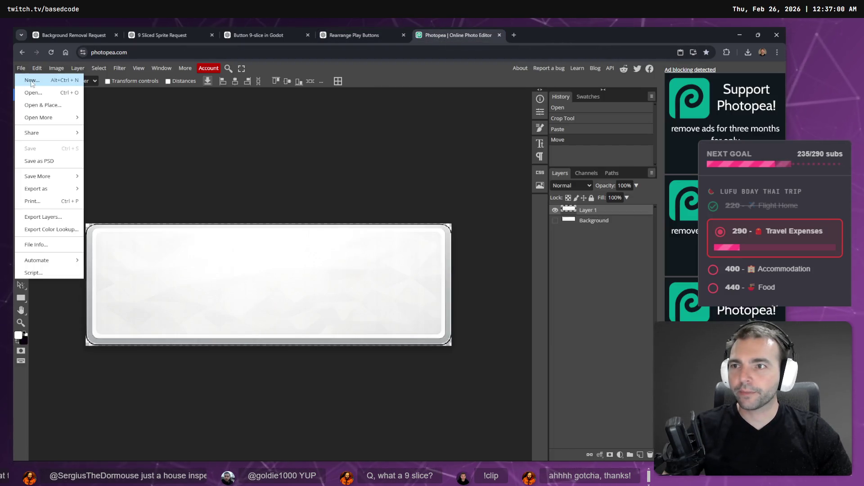
{"action": "left_click", "coordinate": [360, 35]}
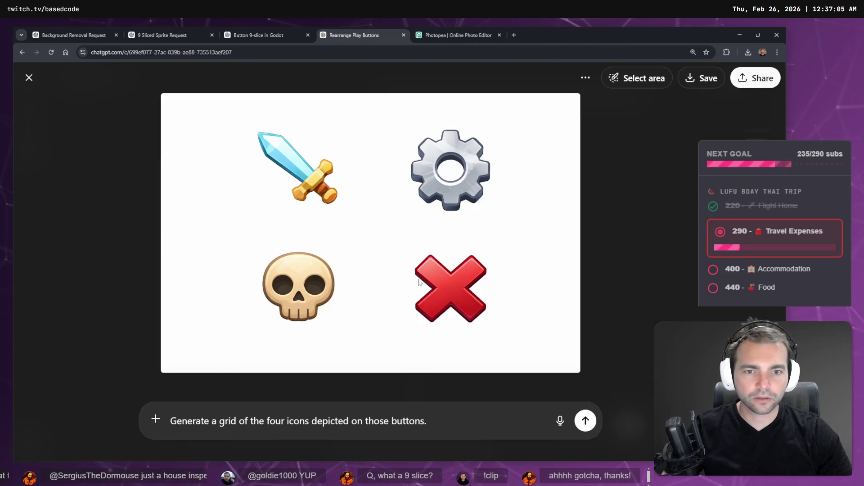
Copy the icon grid from ChatGPT, paste it into Photopea, then undo the paste
{"action": "left_click", "coordinate": [455, 35]}
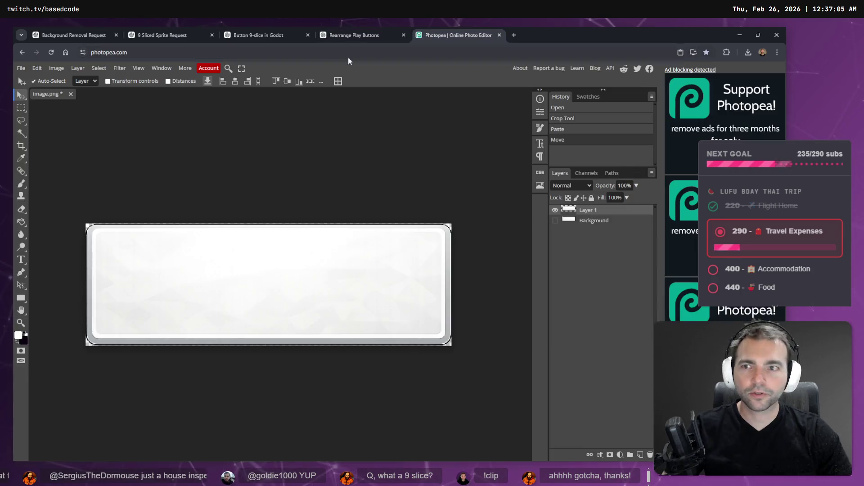
{"action": "key", "text": "ctrl+alt+n"}
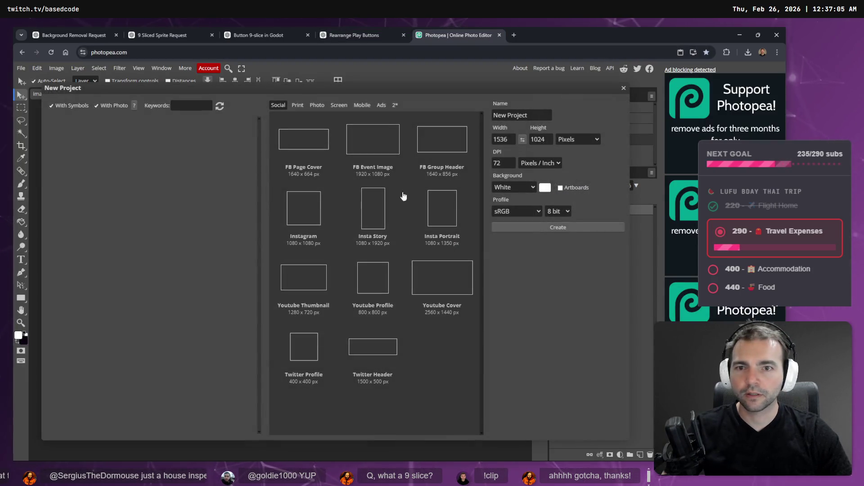
{"action": "left_click", "coordinate": [625, 91]}
{"action": "left_click", "coordinate": [344, 35]}
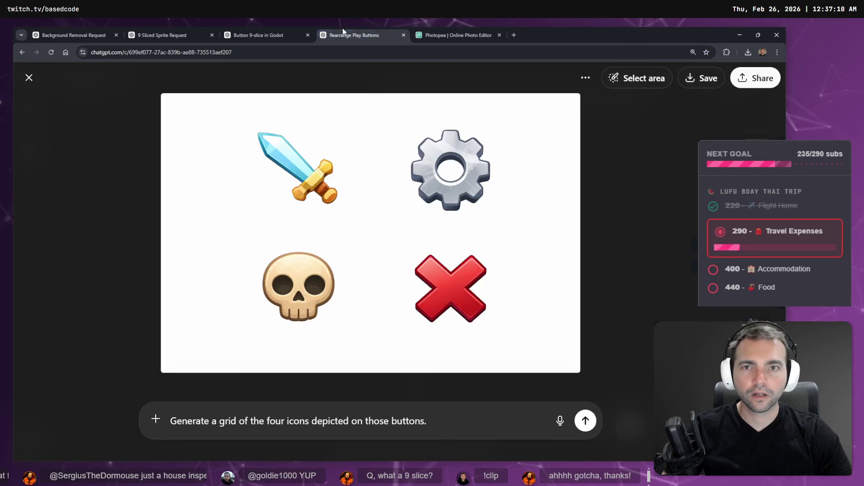
{"action": "right_click", "coordinate": [369, 273]}
{"action": "left_click", "coordinate": [387, 303]}
{"action": "left_click", "coordinate": [460, 33]}
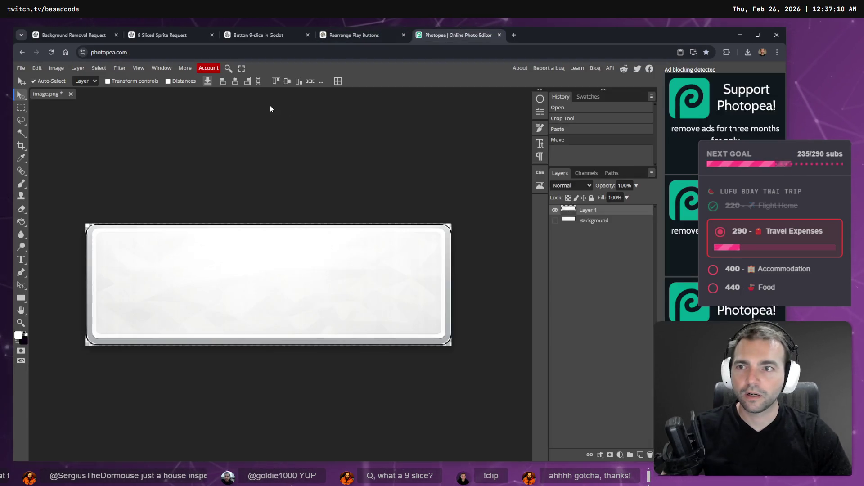
{"action": "key", "text": "ctrl+v"}
{"action": "key", "text": "ctrl+z"}
Drag the icon grid image from ChatGPT into Photopea to open it as a new document
{"action": "key", "text": "ctrl+alt+n"}
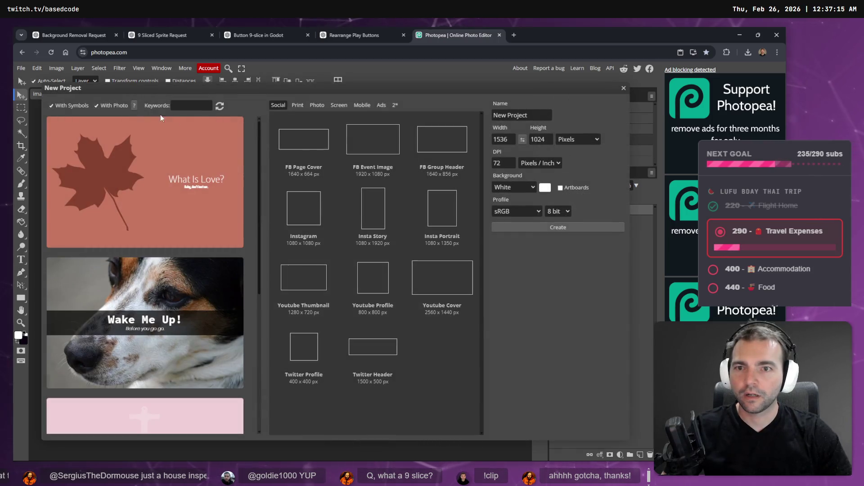
{"action": "key", "text": "Escape"}
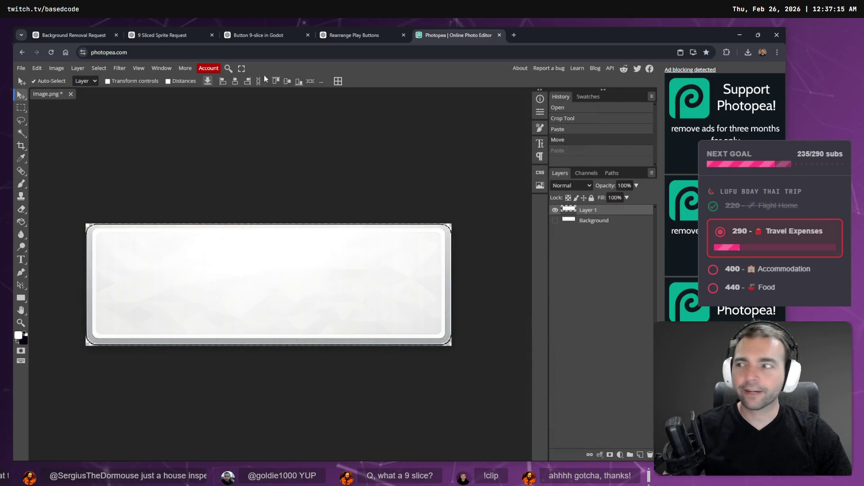
{"action": "left_click", "coordinate": [368, 40]}
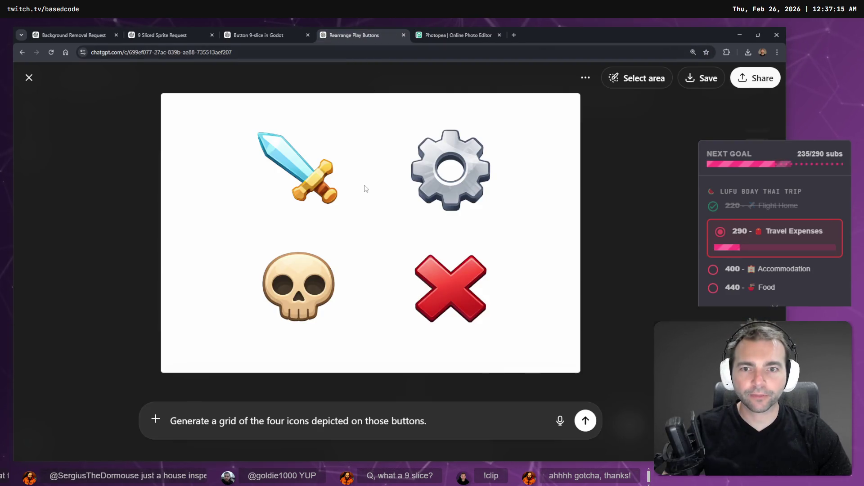
{"action": "right_click", "coordinate": [361, 184]}
{"action": "mouse_move", "coordinate": [342, 227]}
{"action": "left_mouse_down"}
{"action": "mouse_move", "coordinate": [493, 30]}
{"action": "mouse_move", "coordinate": [358, 88]}
{"action": "mouse_move", "coordinate": [238, 93]}
{"action": "left_mouse_up"}
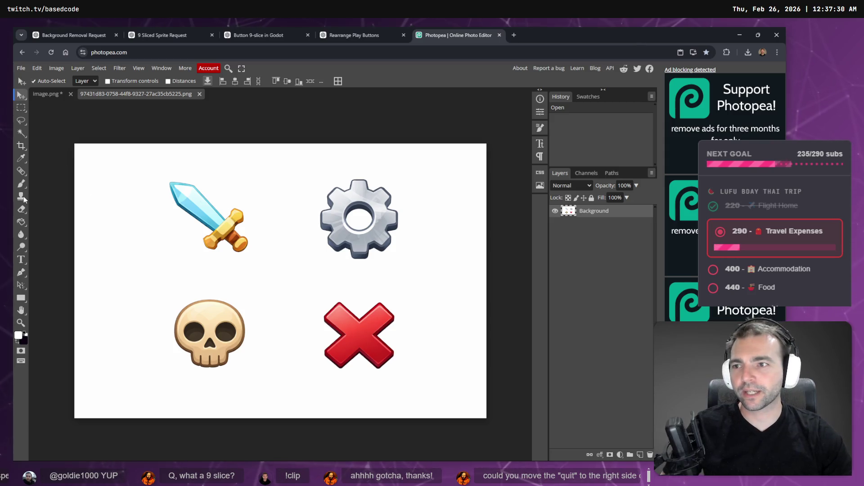
Trim the icon grid's left strip with the Crop tool, then run the game from Godot with F5
{"action": "left_click", "coordinate": [22, 146]}
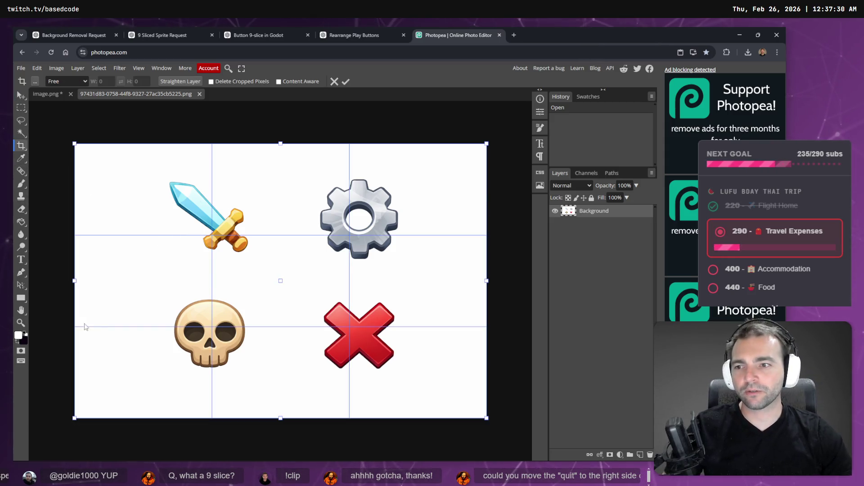
{"action": "left_click_drag", "start_coordinate": [76, 281], "coordinate": [159, 263]}
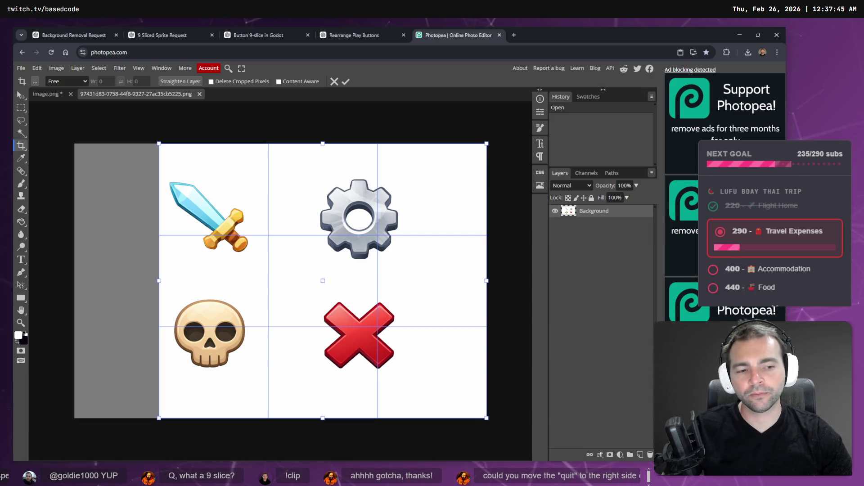
{"action": "key", "text": "alt+Tab"}
{"action": "key", "text": "F5"}
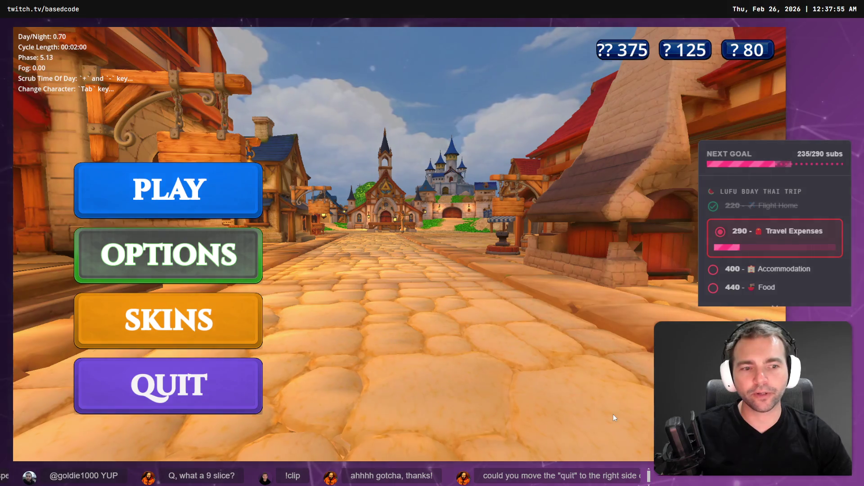
Close the running game and delete the QuitButton node from the MainMenu scene
{"action": "key", "text": "alt+F4"}
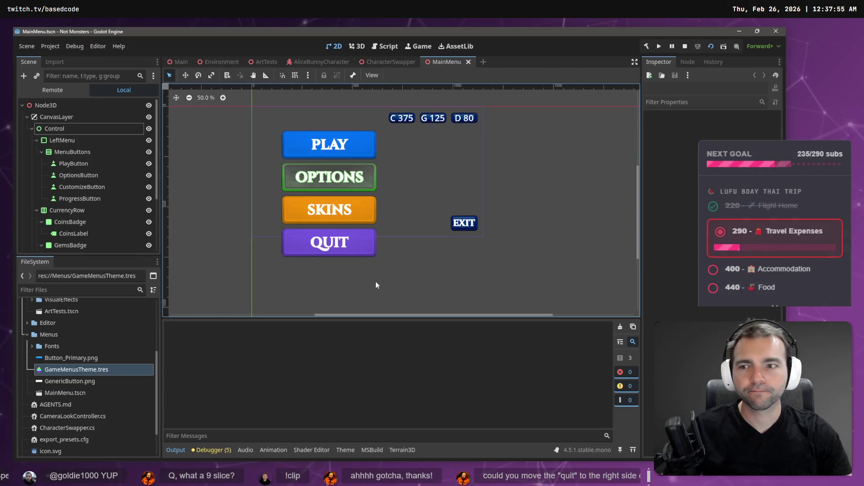
{"action": "scroll", "coordinate": [61, 218], "scroll_direction": "down", "scroll_amount": 3}
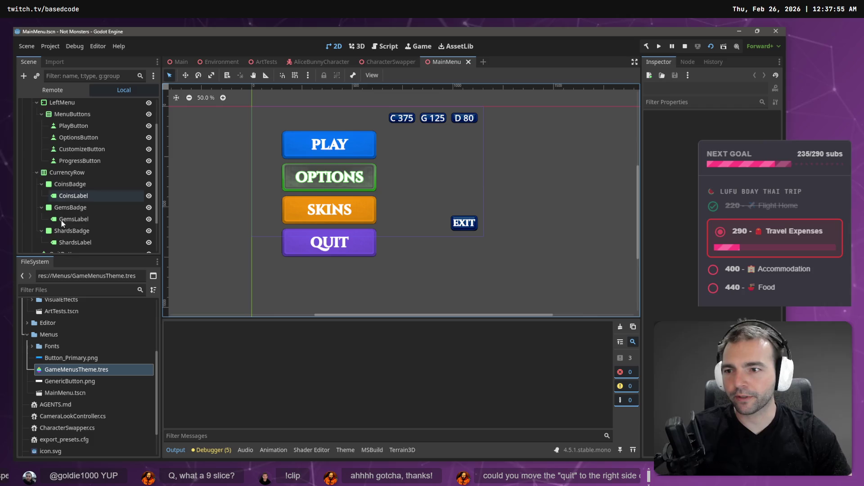
{"action": "left_click", "coordinate": [65, 235]}
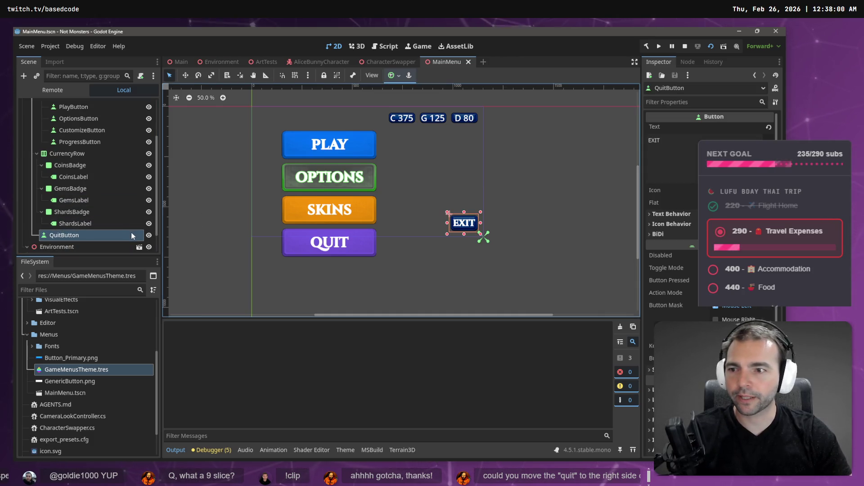
{"action": "key", "text": "Delete"}
{"action": "left_click", "coordinate": [377, 251]}
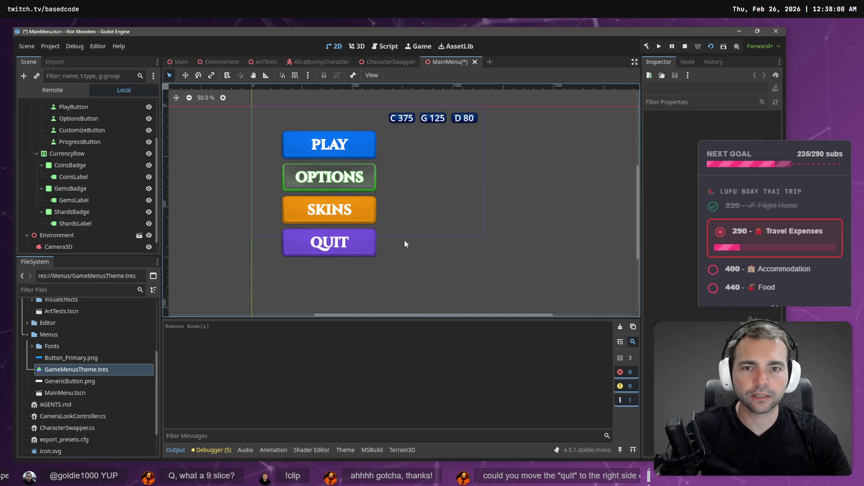
Run the game to check the menu without the EXIT button, then return to Photopea
{"action": "scroll", "coordinate": [420, 231], "scroll_direction": "up", "scroll_amount": 2}
{"action": "scroll", "coordinate": [444, 197], "scroll_direction": "down", "scroll_amount": 3}
{"action": "key", "text": "F5"}
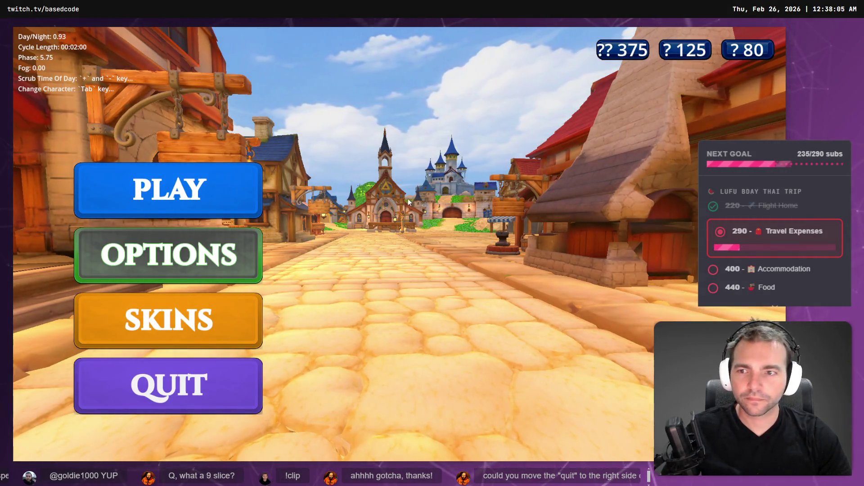
{"action": "key", "text": "F8"}
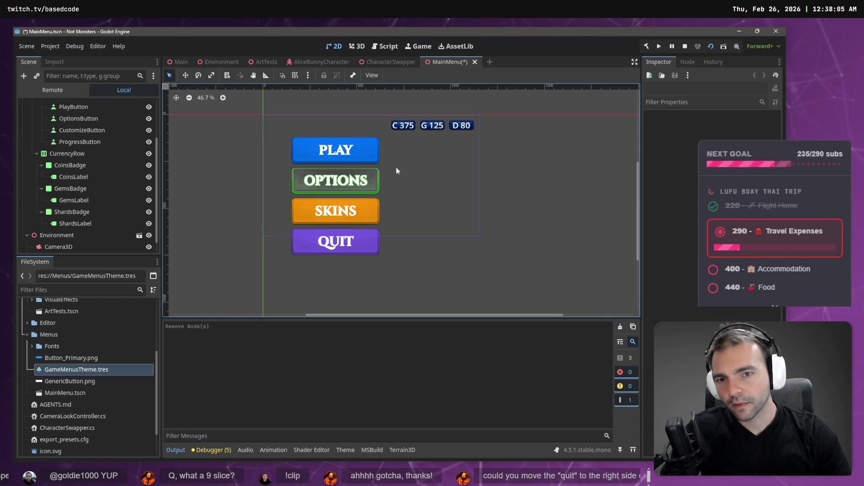
{"action": "key", "text": "F5"}
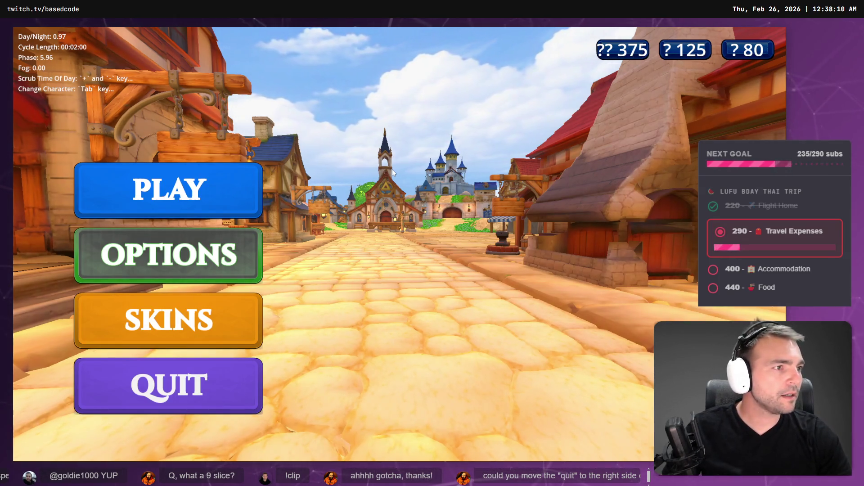
{"action": "key", "text": "alt+Tab"}
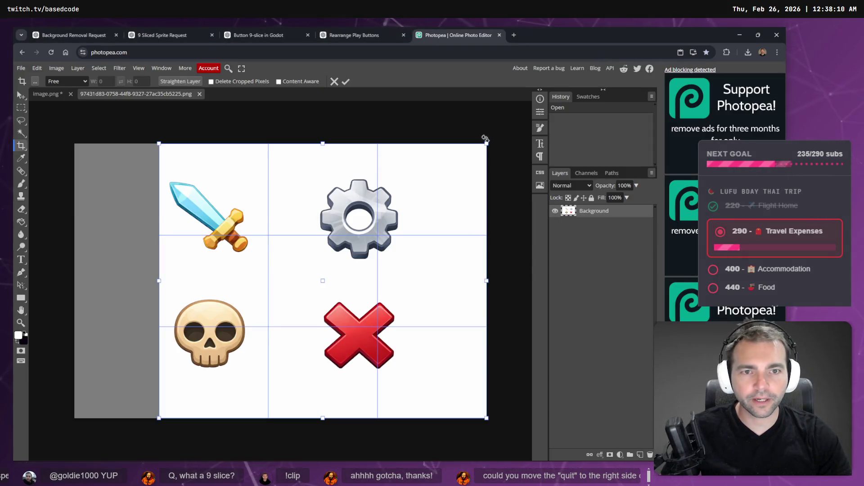
Fit the crop box tightly around the sword tile and commit the crop
{"action": "mouse_move", "coordinate": [487, 143]}
{"action": "left_mouse_down"}
{"action": "mouse_move", "coordinate": [442, 166]}
{"action": "mouse_move", "coordinate": [310, 189]}
{"action": "mouse_move", "coordinate": [281, 173]}
{"action": "left_mouse_up"}
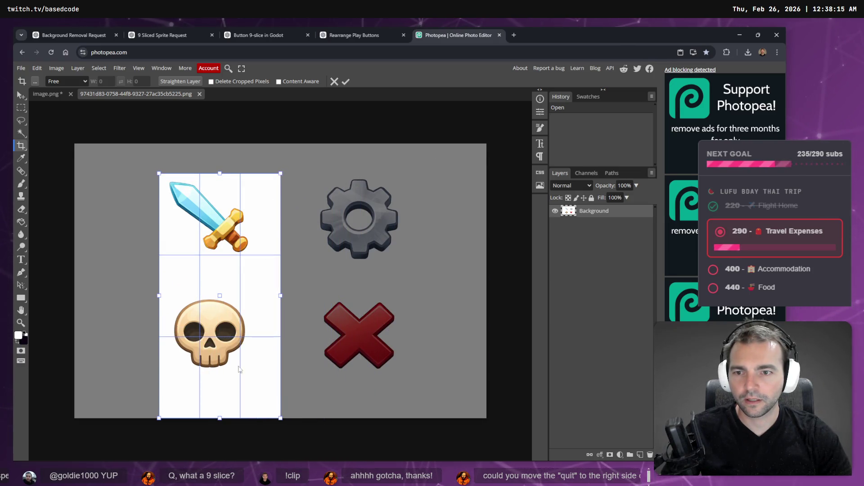
{"action": "mouse_move", "coordinate": [280, 419]}
{"action": "left_mouse_down"}
{"action": "mouse_move", "coordinate": [269, 266]}
{"action": "mouse_move", "coordinate": [246, 267]}
{"action": "left_mouse_up"}
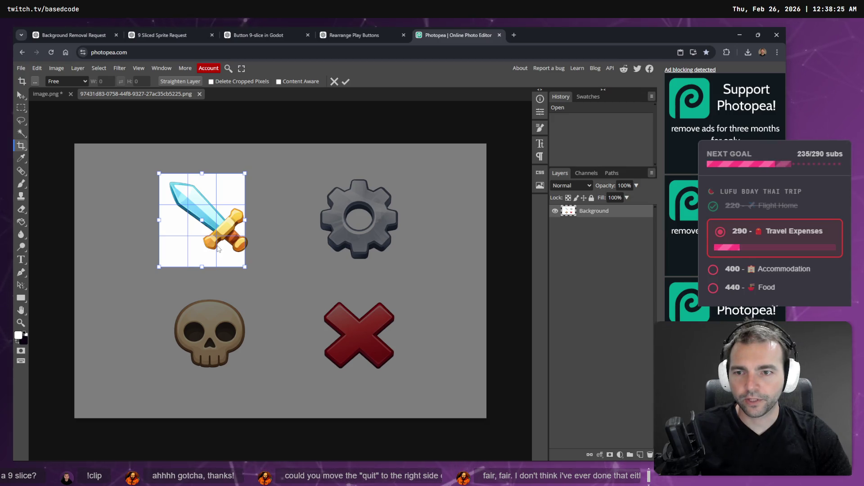
{"action": "mouse_move", "coordinate": [218, 247]}
{"action": "left_mouse_down"}
{"action": "mouse_move", "coordinate": [228, 247]}
{"action": "mouse_move", "coordinate": [210, 260]}
{"action": "left_mouse_up"}
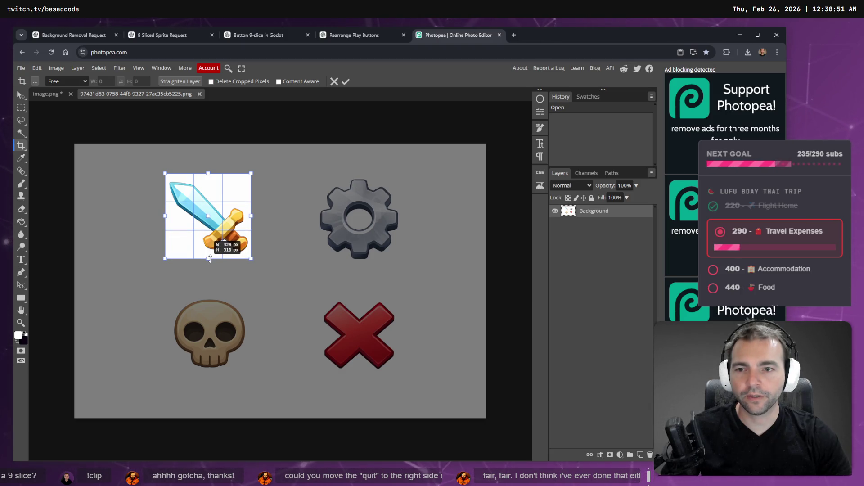
{"action": "left_click_drag", "start_coordinate": [210, 260], "coordinate": [211, 259]}
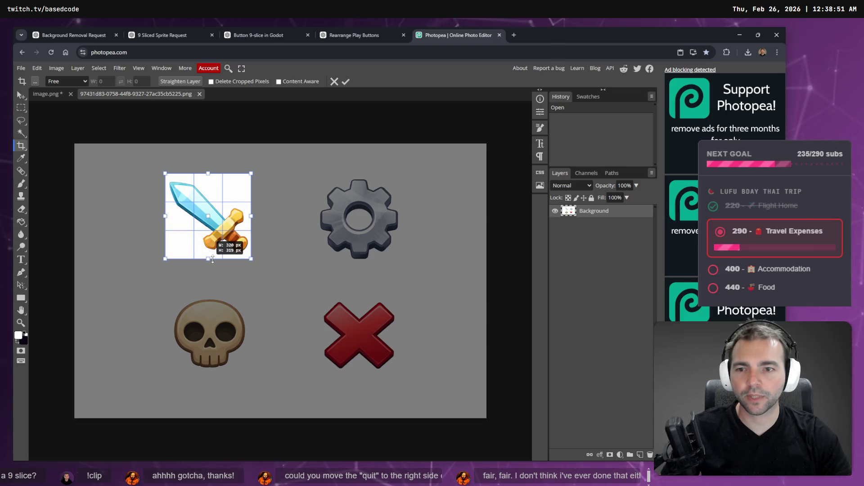
{"action": "left_click_drag", "start_coordinate": [251, 217], "coordinate": [208, 205]}
{"action": "key", "text": "Return"}
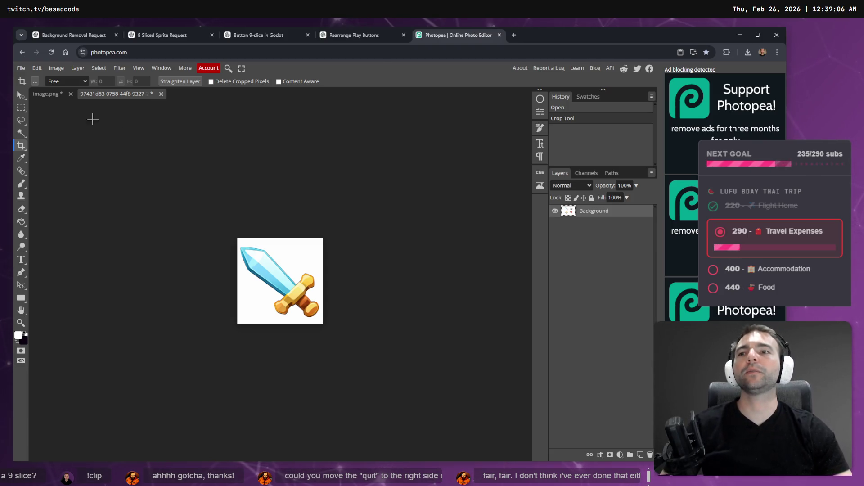
Replace the old prompt with a dictated request for the icons on a transparent alpha background
{"action": "left_click", "coordinate": [358, 35]}
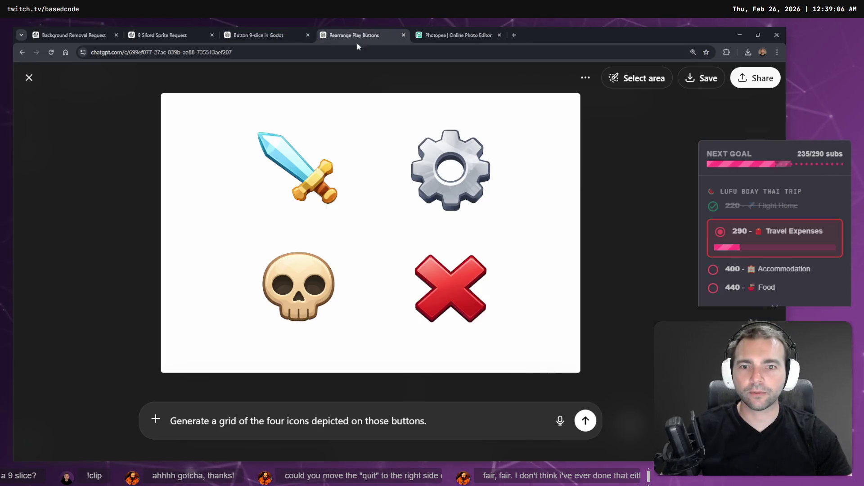
{"action": "key", "text": "ctrl+a"}
{"action": "key", "text": "BackSpace"}
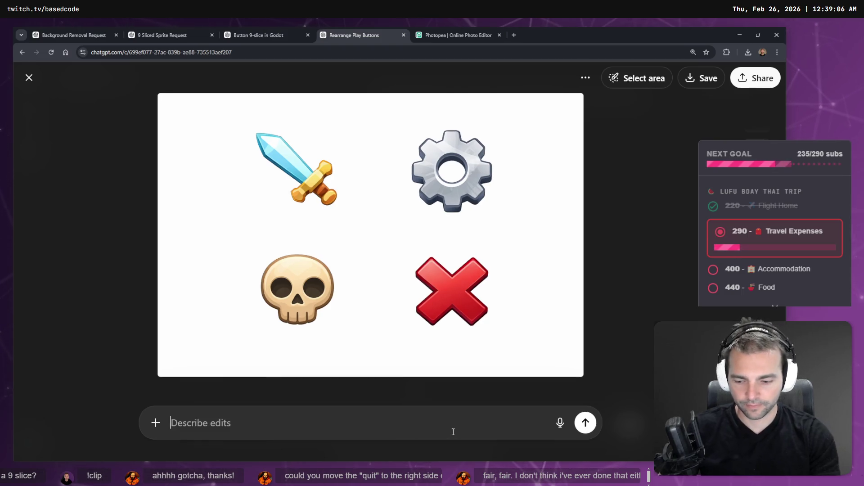
{"action": "key", "text": "super+h"}
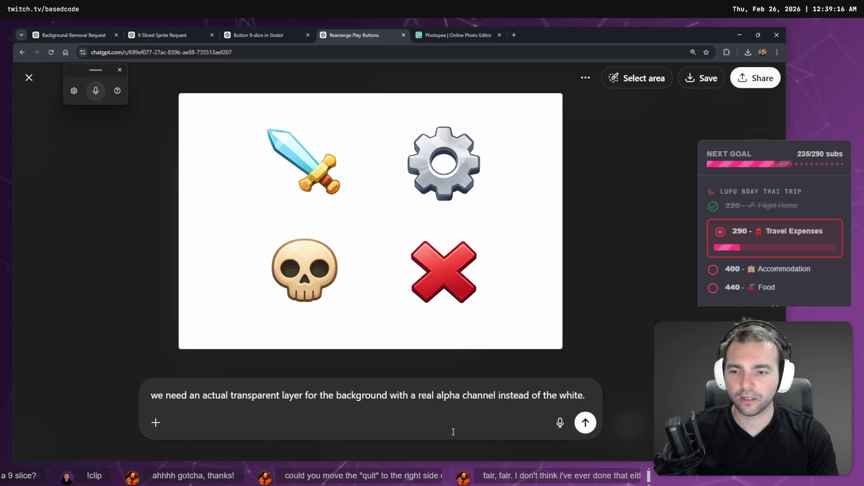
{"action": "key", "text": "Return"}
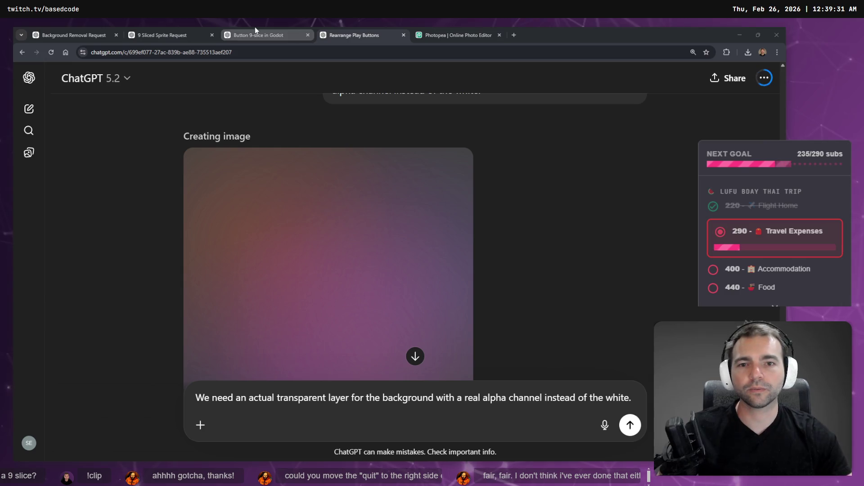
Watch the new icon image generate, briefly checking the running game window
{"action": "scroll", "coordinate": [569, 165], "scroll_direction": "up", "scroll_amount": 5}
{"action": "scroll", "coordinate": [569, 162], "scroll_direction": "up", "scroll_amount": 5}
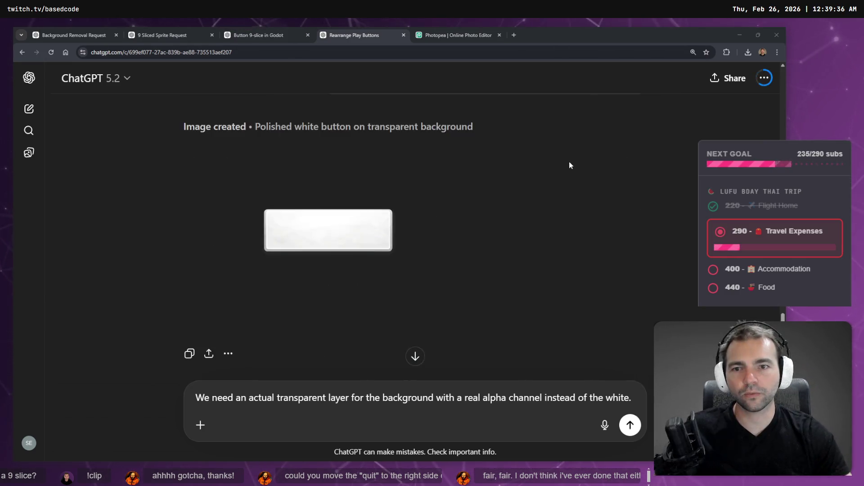
{"action": "scroll", "coordinate": [569, 163], "scroll_direction": "down", "scroll_amount": 5}
{"action": "scroll", "coordinate": [572, 173], "scroll_direction": "down", "scroll_amount": 5}
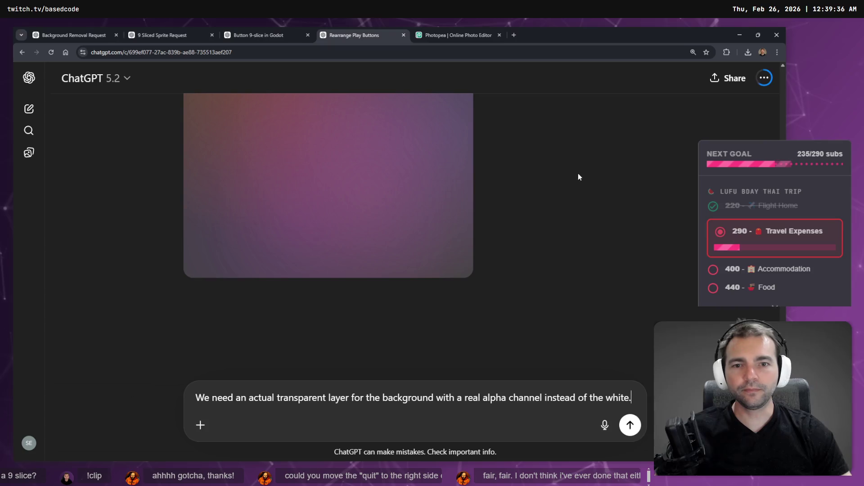
{"action": "key", "text": "alt+Tab"}
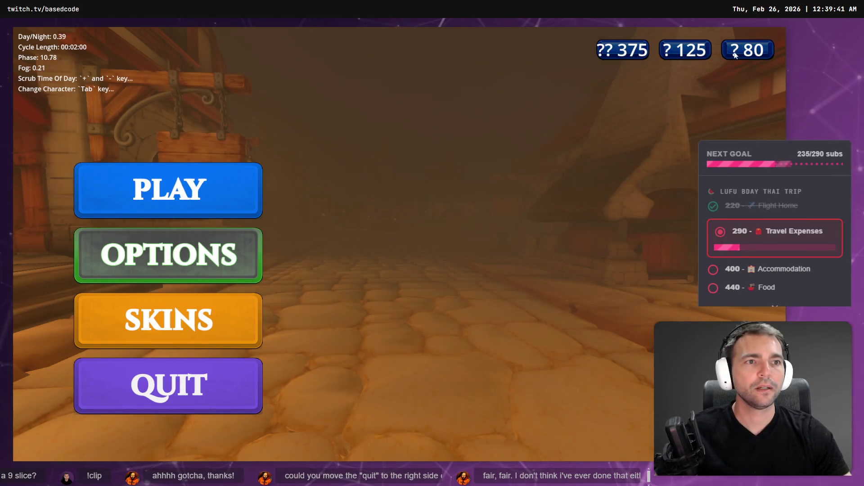
{"action": "key", "text": "alt+Tab"}
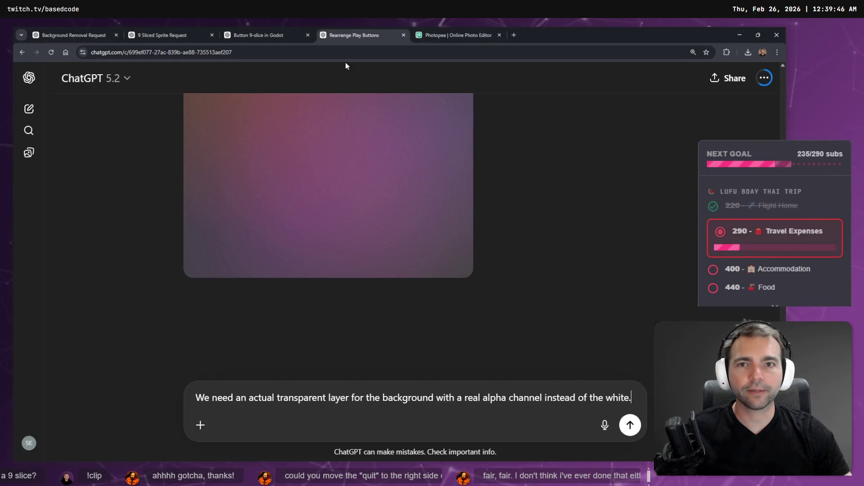
{"action": "left_click", "coordinate": [272, 35]}
{"action": "left_click", "coordinate": [337, 34]}
{"action": "scroll", "coordinate": [430, 257], "scroll_direction": "up", "scroll_amount": 10}
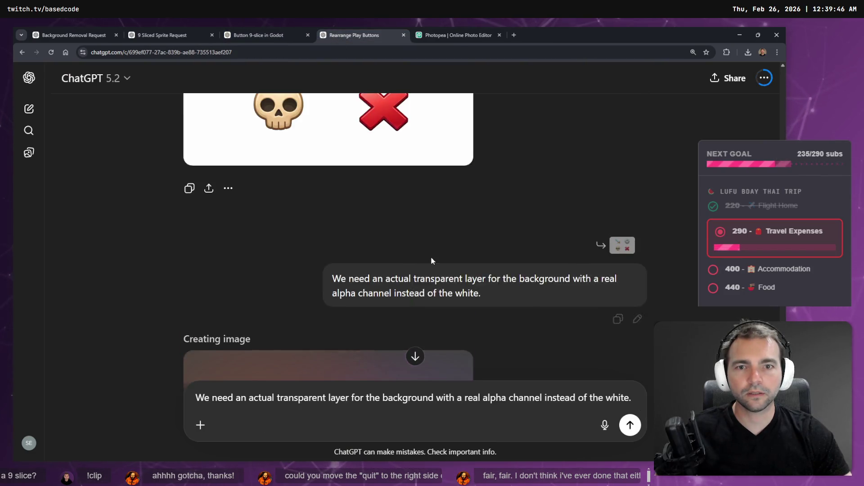
{"action": "scroll", "coordinate": [433, 254], "scroll_direction": "down", "scroll_amount": 8}
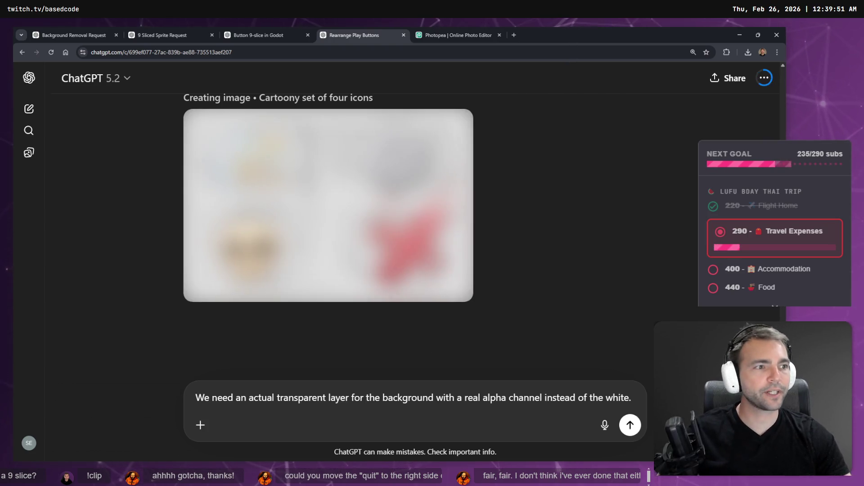
{"action": "key", "text": "alt+Tab"}
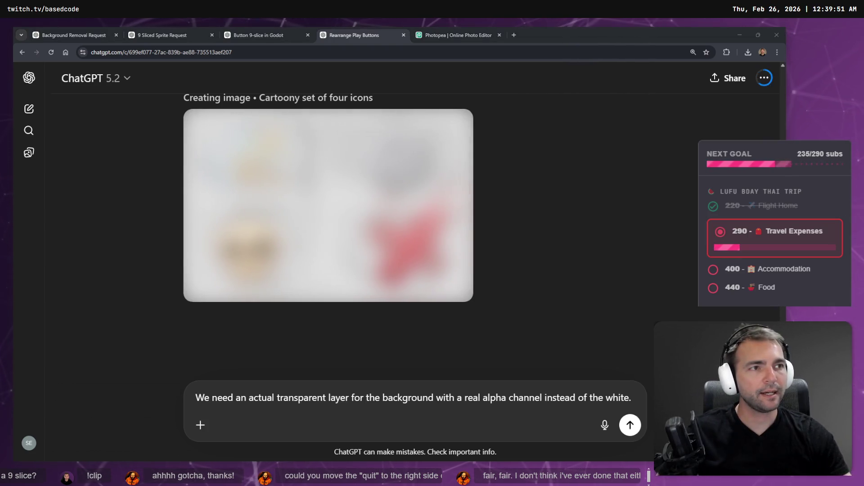
Maximize the GDD, search 'currencie' and review the Villager Coins, Monster Currency and Gems descriptions
{"action": "double_click", "coordinate": [481, 220]}
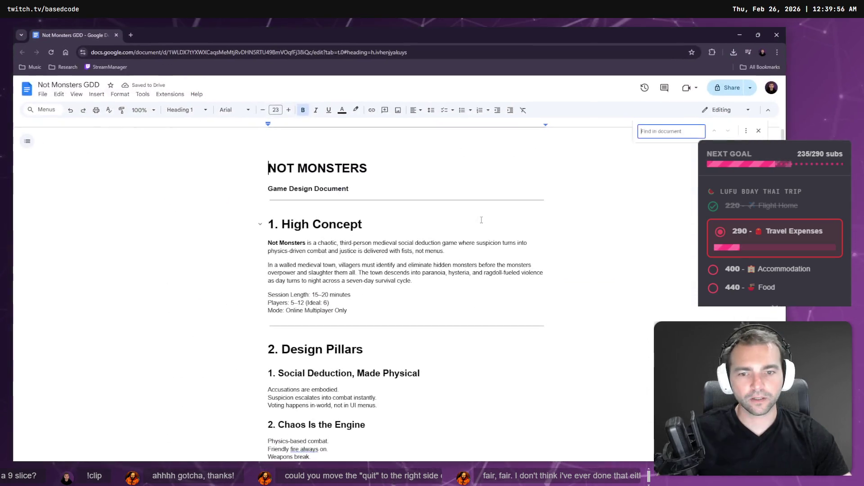
{"action": "key", "text": "ctrl+f"}
{"action": "type", "text": "currencie"}
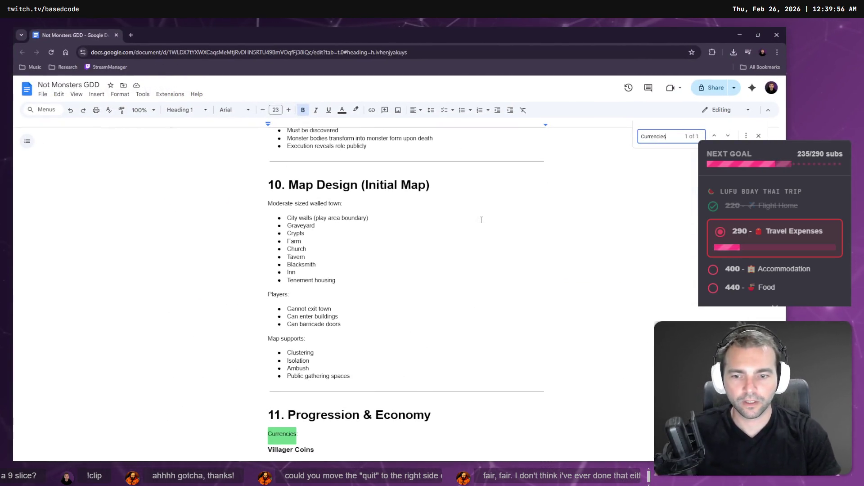
{"action": "scroll", "coordinate": [342, 315], "scroll_direction": "down", "scroll_amount": 5}
{"action": "left_click_drag", "start_coordinate": [342, 331], "coordinate": [253, 331]}
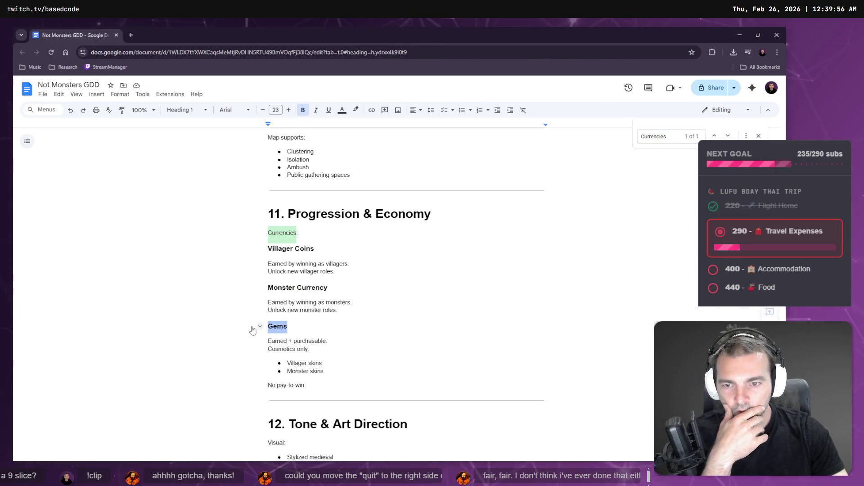
{"action": "mouse_move", "coordinate": [324, 372]}
{"action": "left_mouse_down"}
{"action": "mouse_move", "coordinate": [288, 363]}
{"action": "mouse_move", "coordinate": [269, 290]}
{"action": "mouse_move", "coordinate": [243, 265]}
{"action": "left_mouse_up"}
{"action": "left_click", "coordinate": [379, 272]}
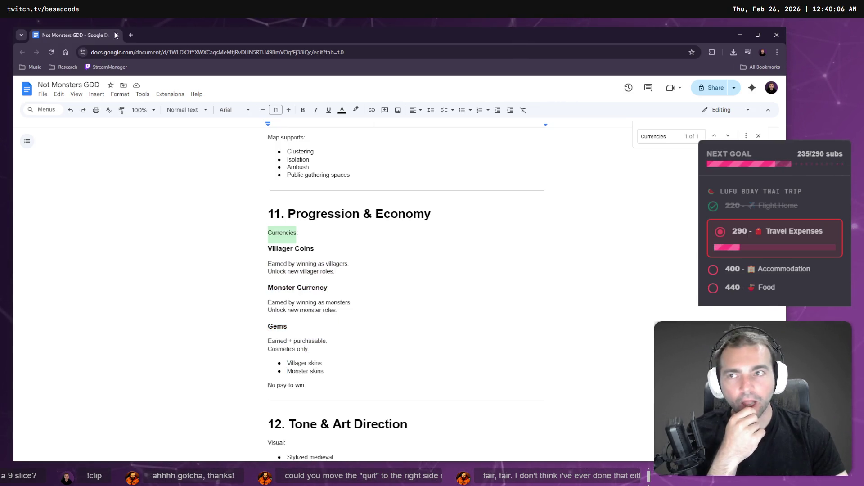
{"action": "key", "text": "alt+Tab"}
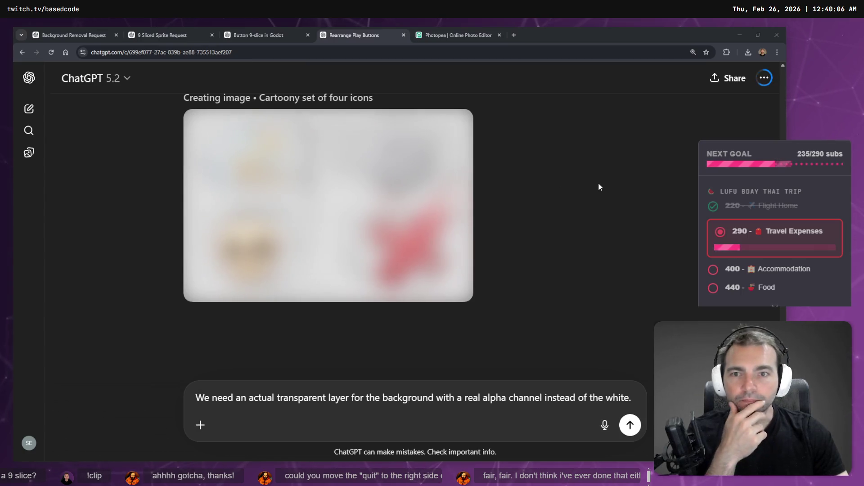
Review the icon image, resend the transparent-background prompt and open a new browser tab
{"action": "scroll", "coordinate": [591, 200], "scroll_direction": "up", "scroll_amount": 5}
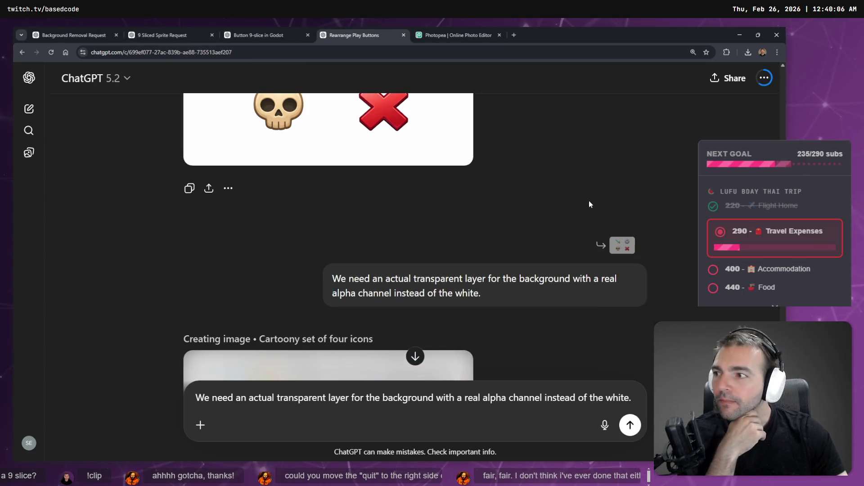
{"action": "scroll", "coordinate": [554, 191], "scroll_direction": "up", "scroll_amount": 3}
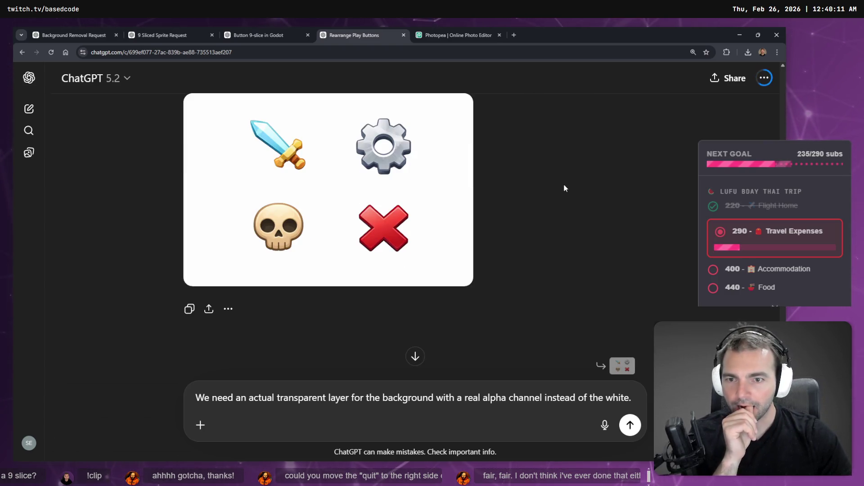
{"action": "mouse_move", "coordinate": [351, 234]}
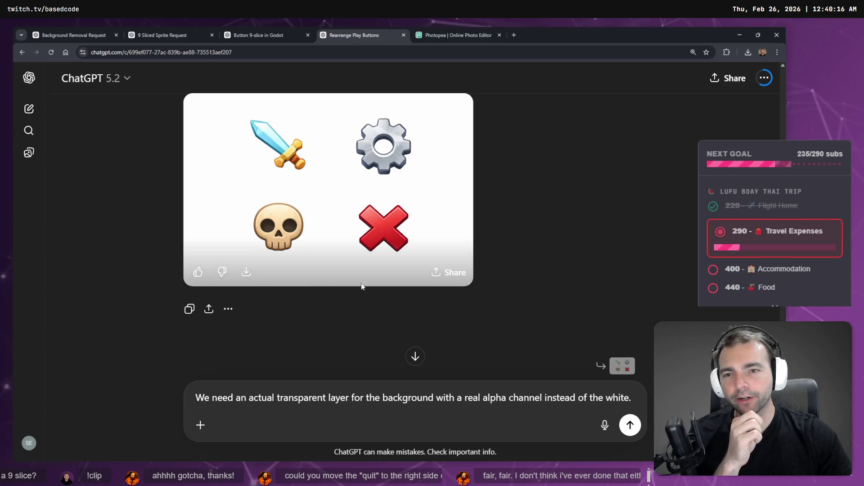
{"action": "key", "text": "Return"}
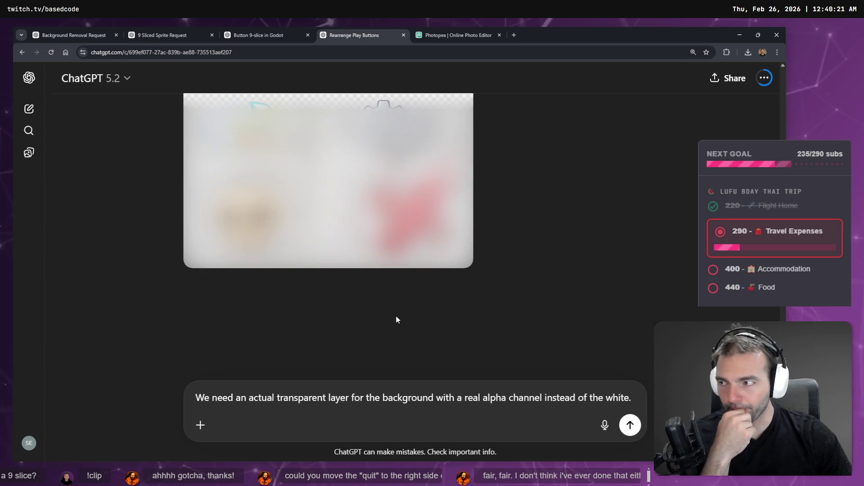
{"action": "scroll", "coordinate": [409, 290], "scroll_direction": "up", "scroll_amount": 2}
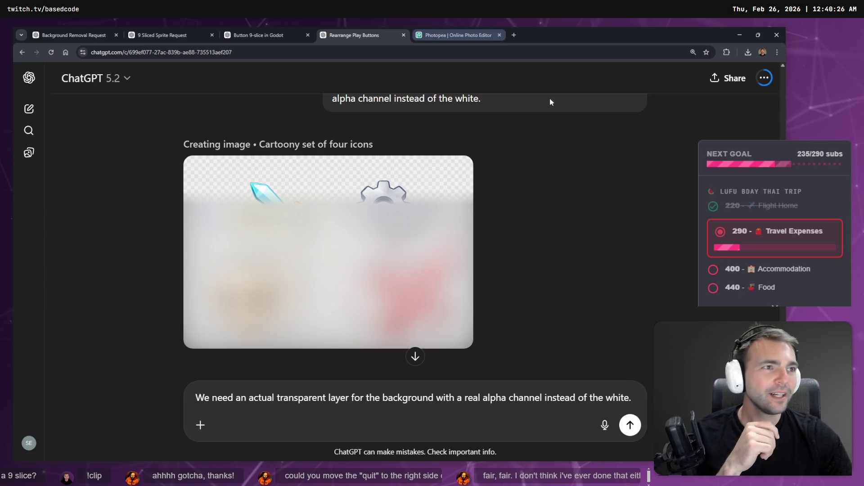
{"action": "left_click", "coordinate": [514, 35]}
Run a dictated Google search for 'google docs dark mode'
{"action": "key", "text": "super+h"}
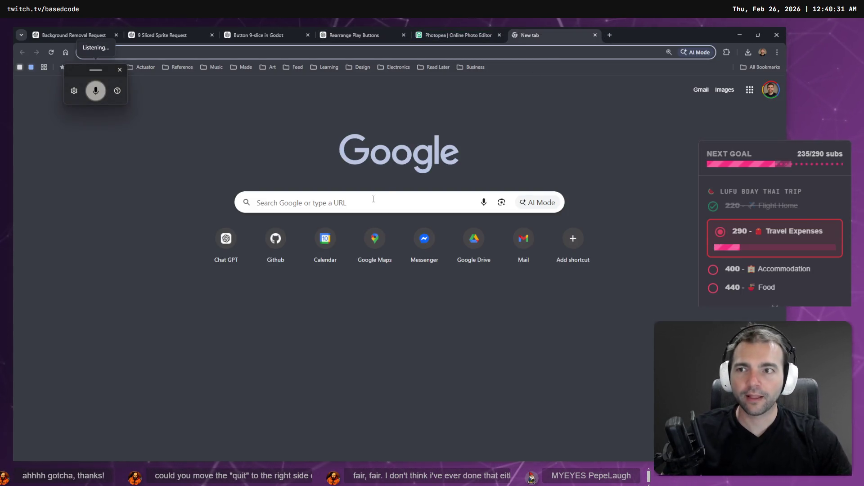
{"action": "left_click", "coordinate": [357, 204]}
{"action": "key", "text": "super+h"}
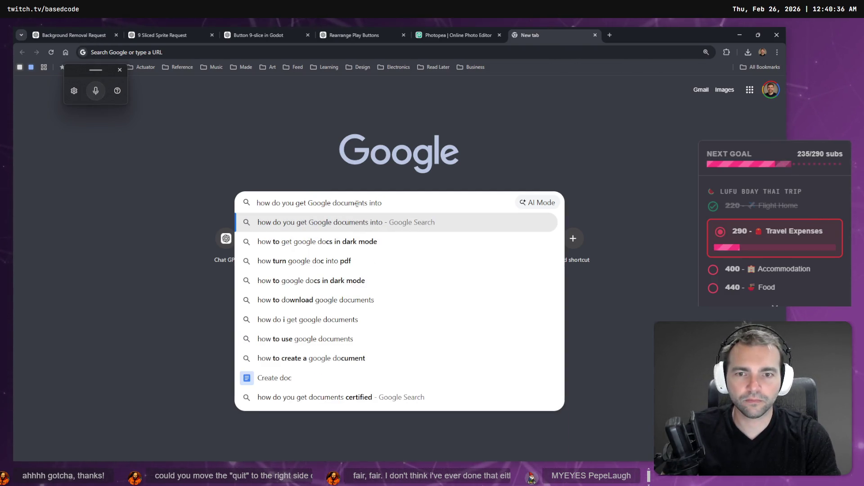
{"action": "key", "text": "Down"}
{"action": "key", "text": "Return"}
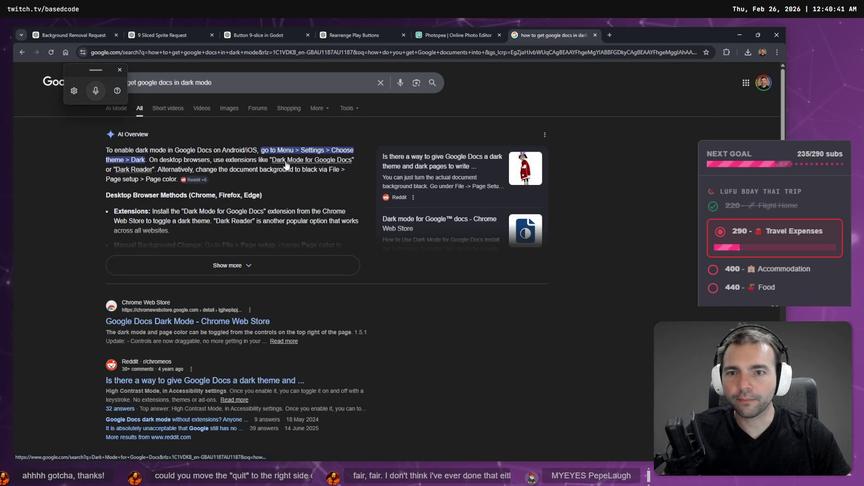
Check the GDD's File menu for a page setup option, then play the dark mode tutorial video
{"action": "key", "text": "alt+Tab"}
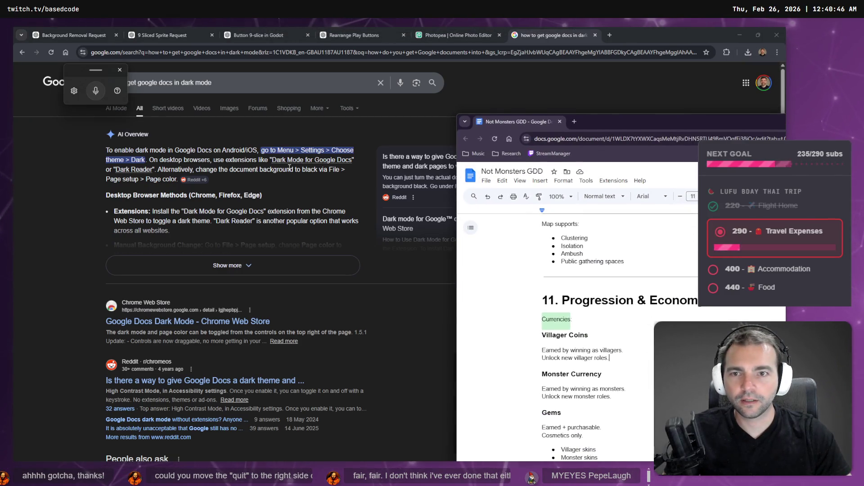
{"action": "left_click", "coordinate": [486, 181]}
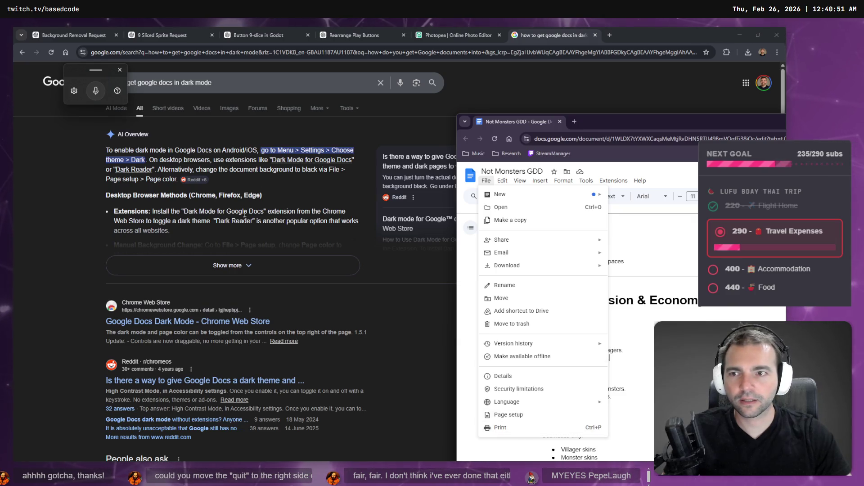
{"action": "left_click", "coordinate": [206, 210]}
{"action": "scroll", "coordinate": [233, 181], "scroll_direction": "down", "scroll_amount": 4}
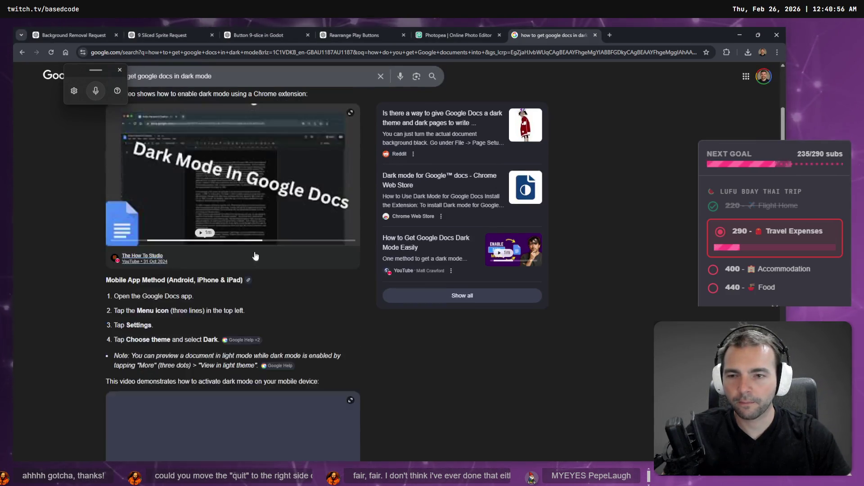
{"action": "left_click", "coordinate": [234, 181]}
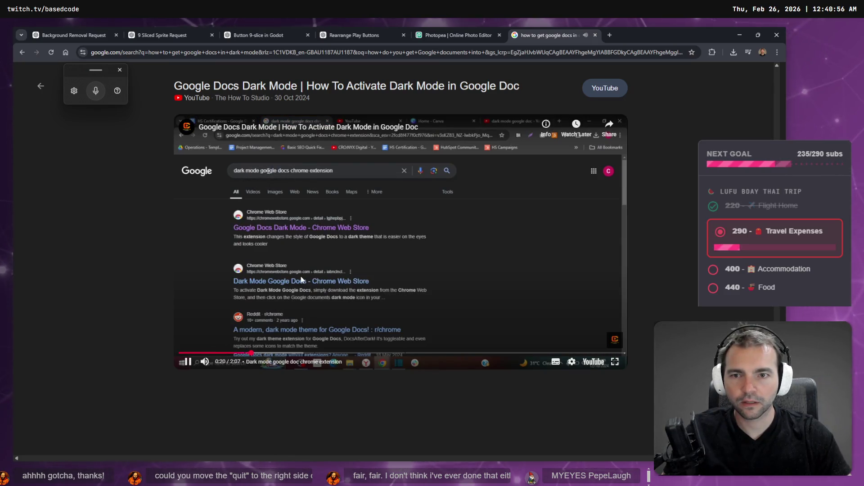
Close the search tab and copy the new transparent four-icon image
{"action": "middle_click", "coordinate": [537, 34]}
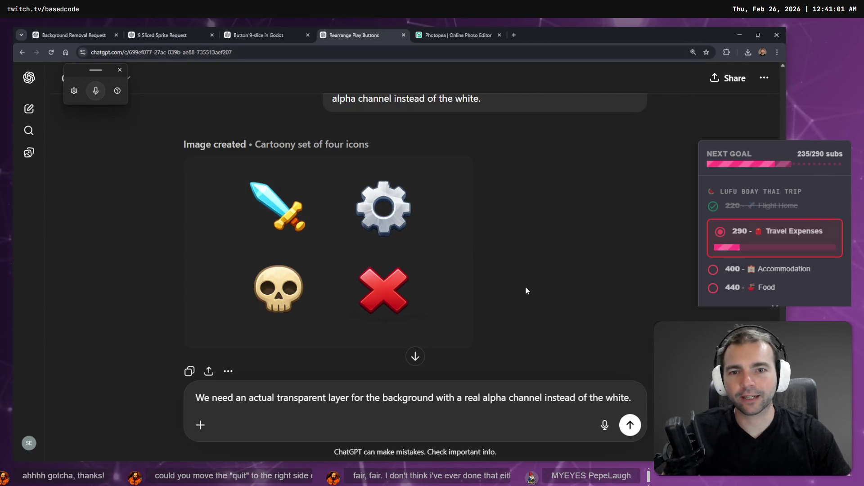
{"action": "left_click", "coordinate": [416, 258]}
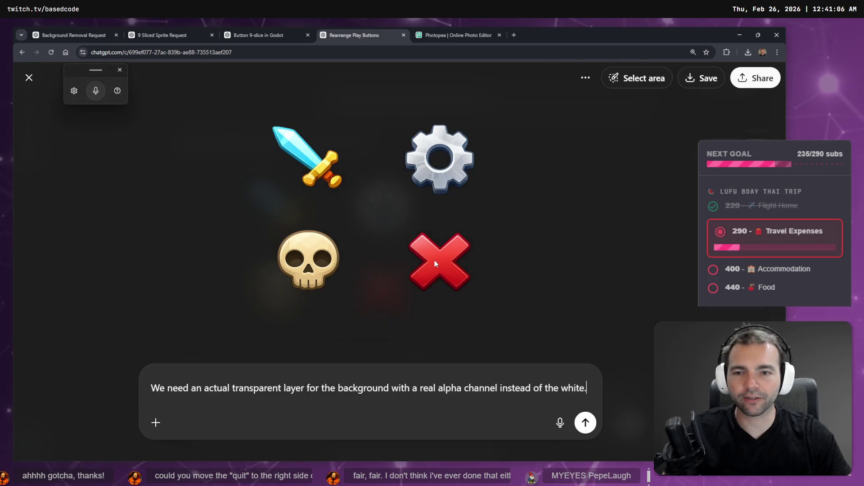
{"action": "right_click", "coordinate": [402, 185]}
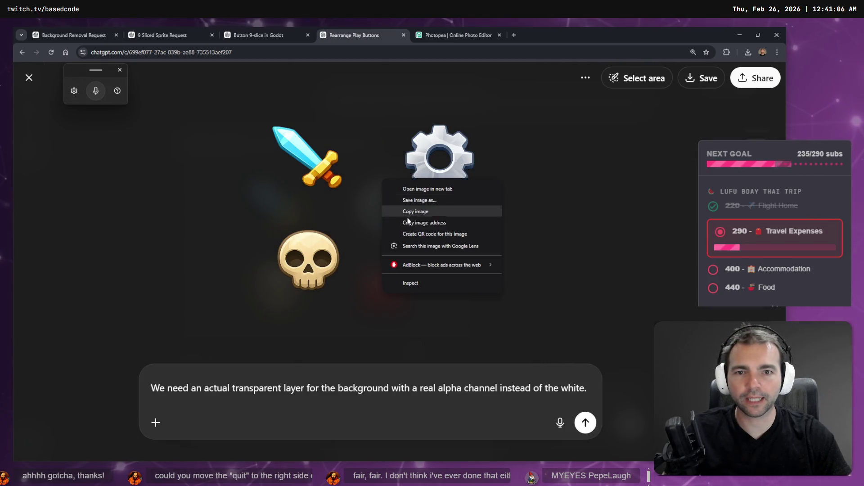
{"action": "left_click", "coordinate": [436, 208]}
Ask ChatGPT to 'replace the skull in the bottom left with an icon that represents outfits.'
{"action": "triple_click", "coordinate": [376, 404]}
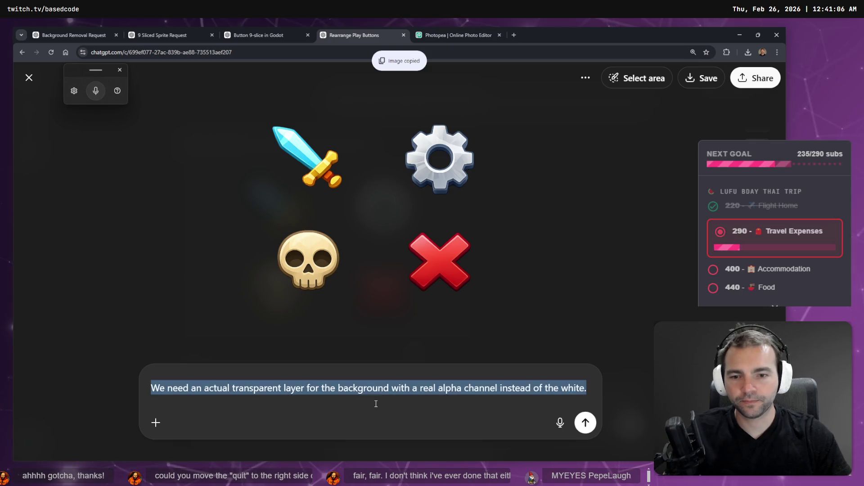
{"action": "key", "text": "BackSpace"}
{"action": "key", "text": "super+h"}
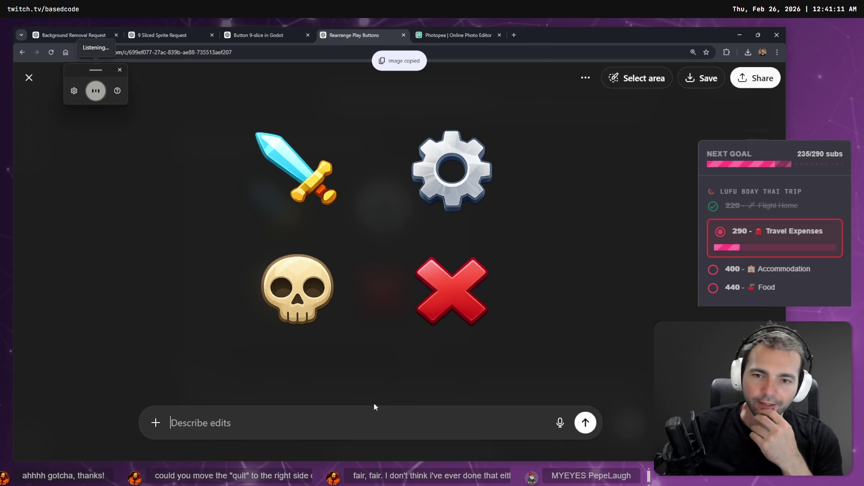
{"action": "type", "text": "replace the skull in the bottom"}
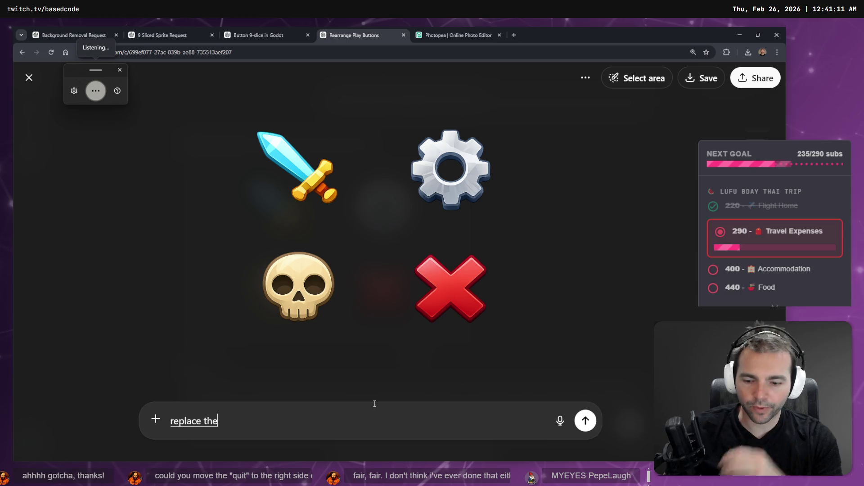
{"action": "type", "text": " left with an icon"}
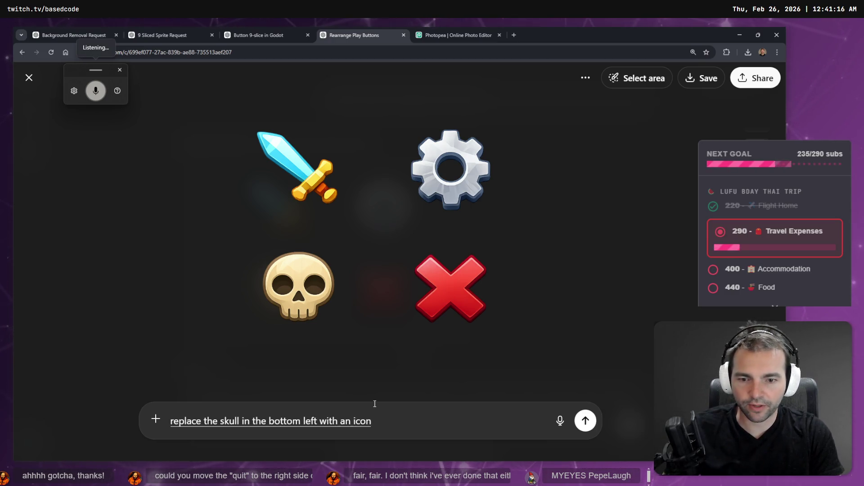
{"action": "type", "text": " that represents outfits"}
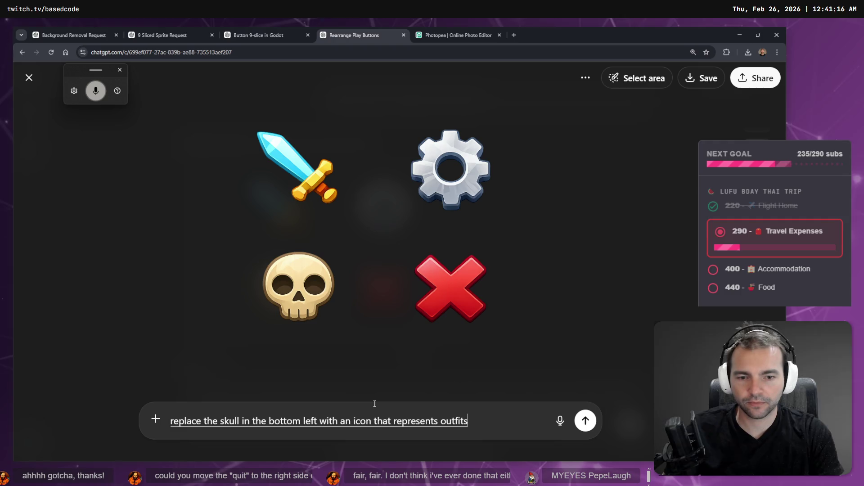
{"action": "type", "text": "."}
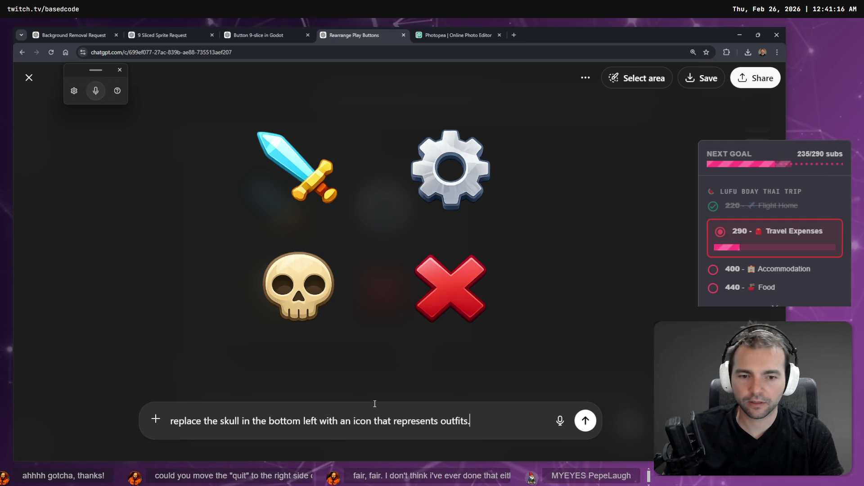
{"action": "key", "text": "Return"}
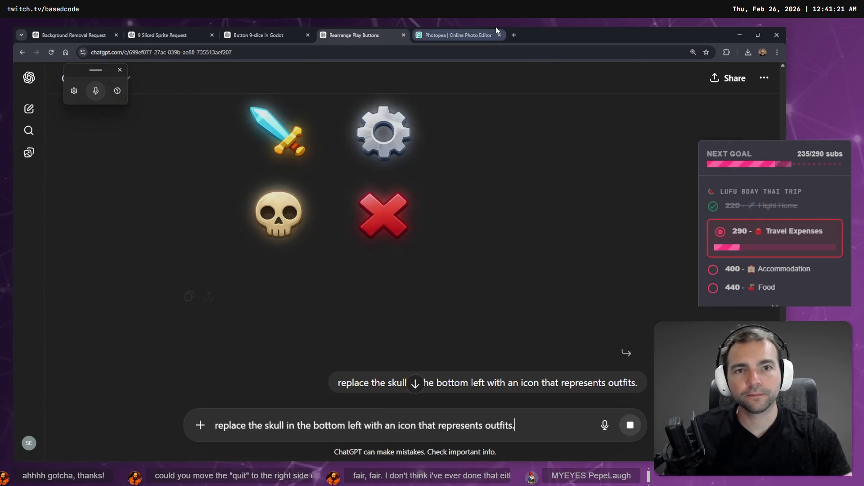
Paste the sword image into Photopea, delete the white Background layer and centre the sword
{"action": "left_click", "coordinate": [460, 36]}
{"action": "key", "text": "ctrl+v"}
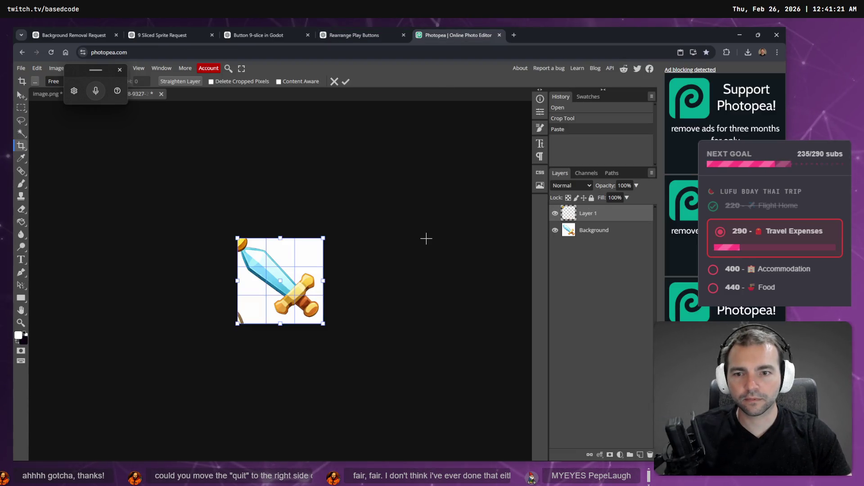
{"action": "left_click_drag", "start_coordinate": [297, 269], "coordinate": [350, 272]}
{"action": "key", "text": "ctrl+z"}
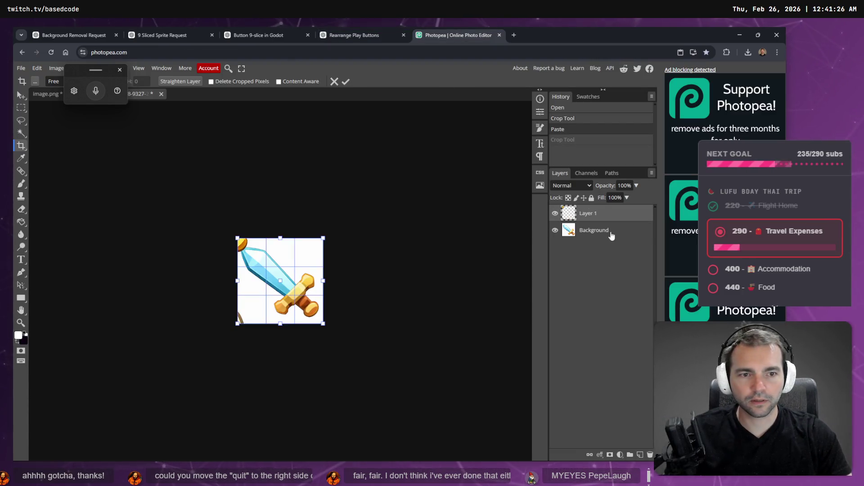
{"action": "left_click", "coordinate": [588, 234]}
{"action": "key", "text": "Delete"}
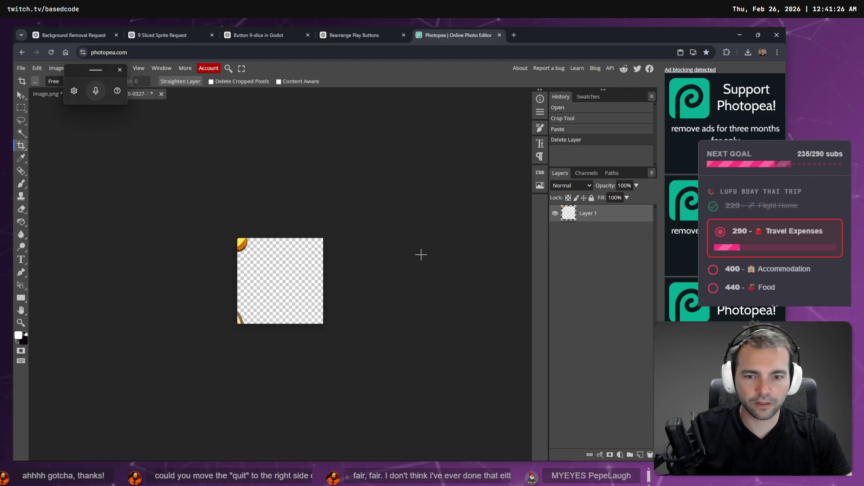
{"action": "key", "text": "v"}
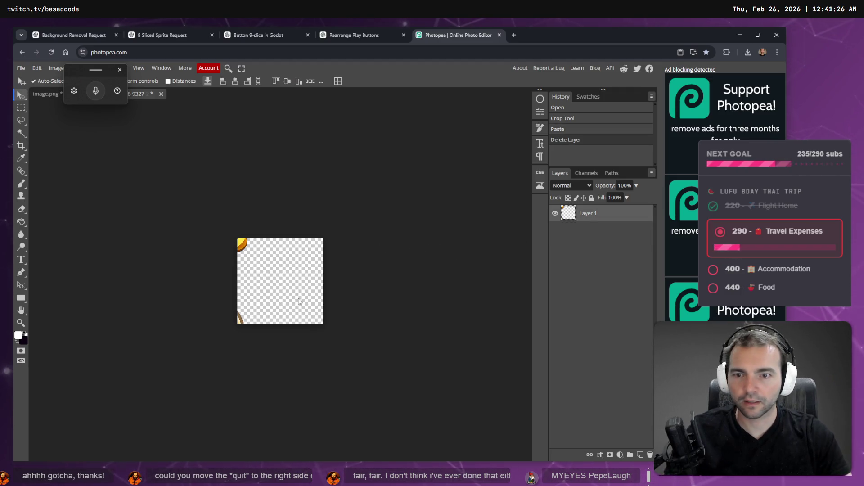
{"action": "left_click_drag", "start_coordinate": [299, 297], "coordinate": [343, 323]}
{"action": "left_click_drag", "start_coordinate": [268, 262], "coordinate": [285, 274]}
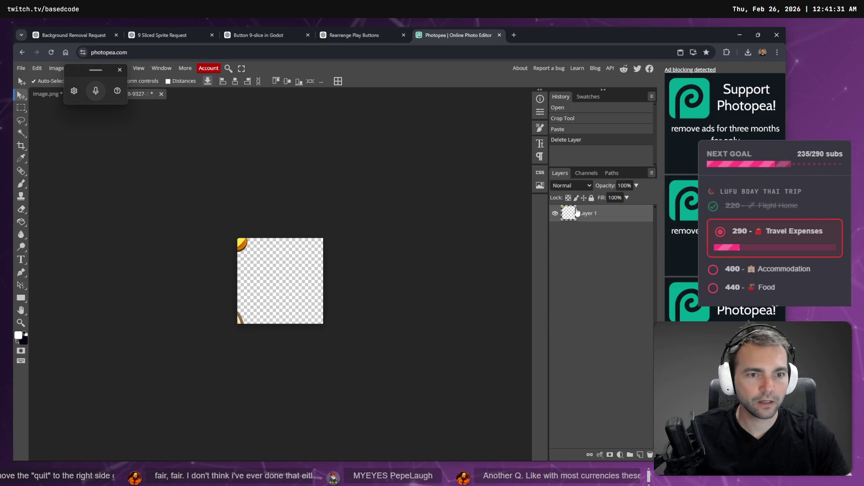
{"action": "mouse_move", "coordinate": [251, 248]}
{"action": "left_mouse_down"}
{"action": "mouse_move", "coordinate": [283, 258]}
{"action": "mouse_move", "coordinate": [272, 272]}
{"action": "mouse_move", "coordinate": [314, 313]}
{"action": "left_mouse_up"}
Export the transparent sword as PlayIcon.png and drag the downloaded file out
{"action": "left_click", "coordinate": [21, 68]}
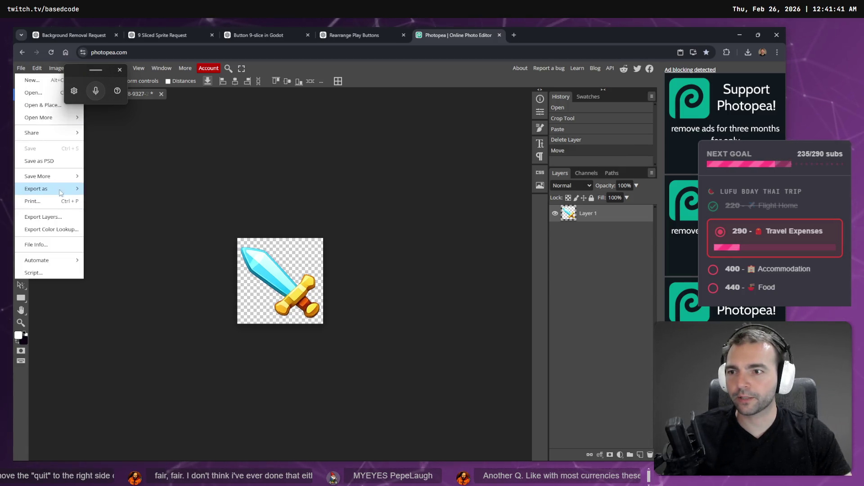
{"action": "mouse_move", "coordinate": [41, 189]}
{"action": "left_click", "coordinate": [100, 190]}
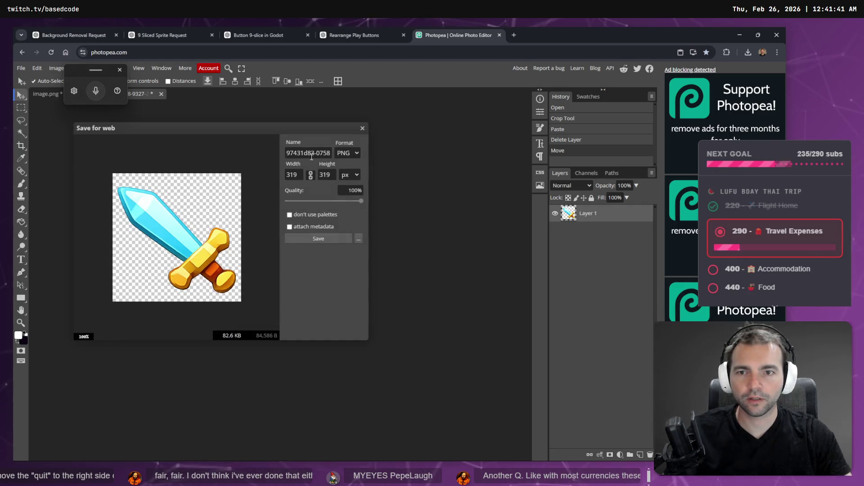
{"action": "type", "text": "SwordIcon"}
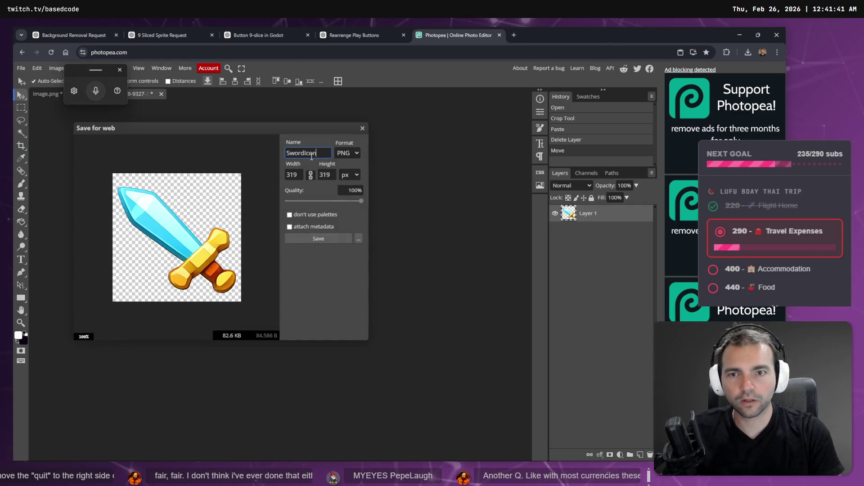
{"action": "key", "text": "ctrl+a"}
{"action": "type", "text": "PlayIco"}
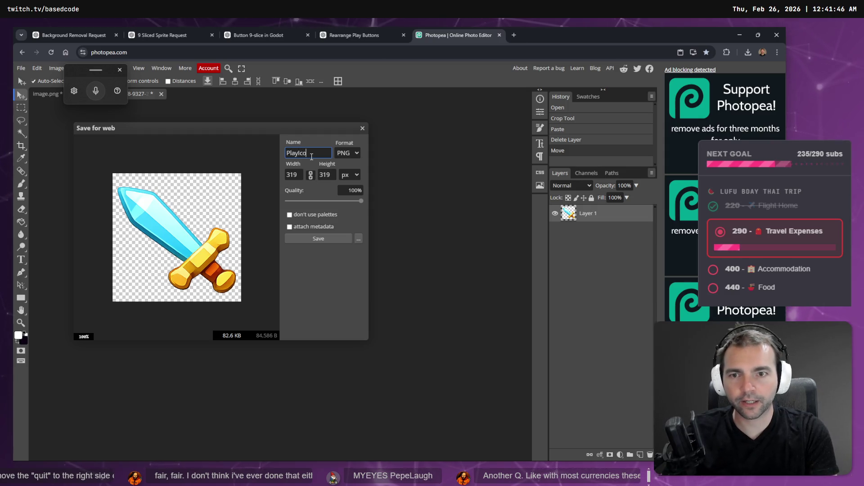
{"action": "type", "text": "n"}
{"action": "left_click", "coordinate": [322, 240]}
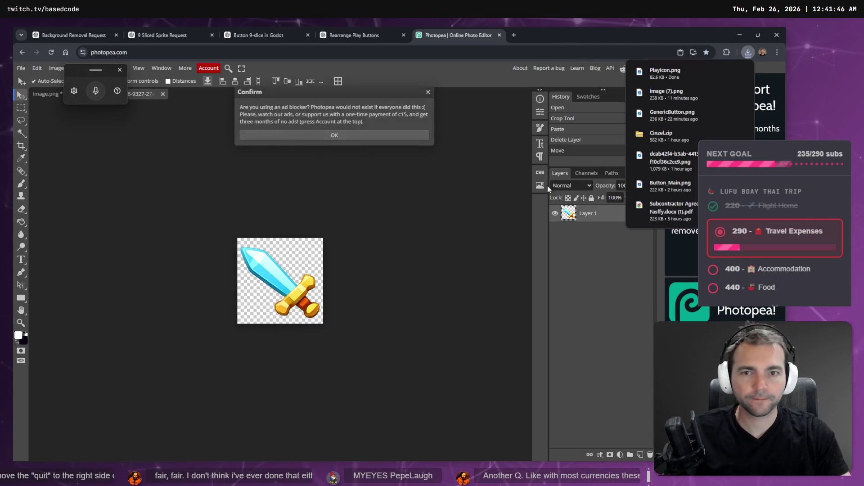
{"action": "mouse_move", "coordinate": [661, 74]}
{"action": "left_mouse_down"}
{"action": "mouse_move", "coordinate": [625, 110]}
{"action": "mouse_move", "coordinate": [343, 273]}
{"action": "left_mouse_up"}
Import PlayIcon.png into Menus, create a Main subfolder and move the icon into it
{"action": "key", "text": "alt+Tab"}
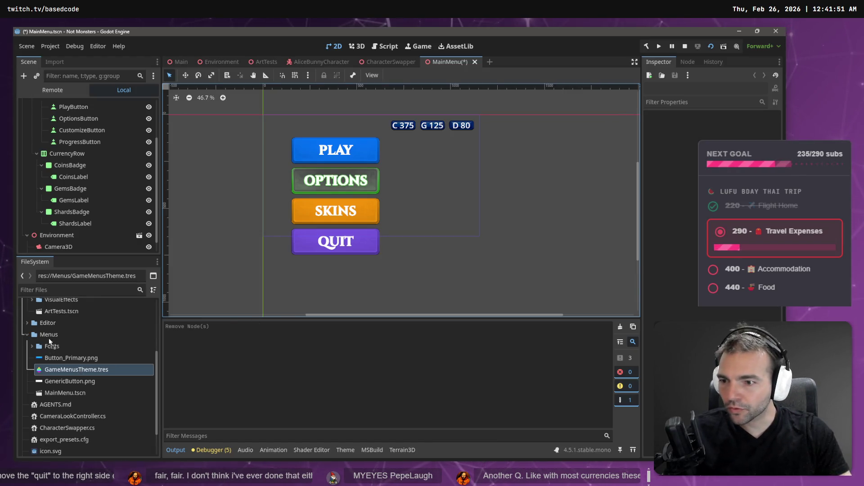
{"action": "left_click_drag", "start_coordinate": [51, 340], "coordinate": [49, 330]}
{"action": "right_click", "coordinate": [49, 334]}
{"action": "mouse_move", "coordinate": [82, 293]}
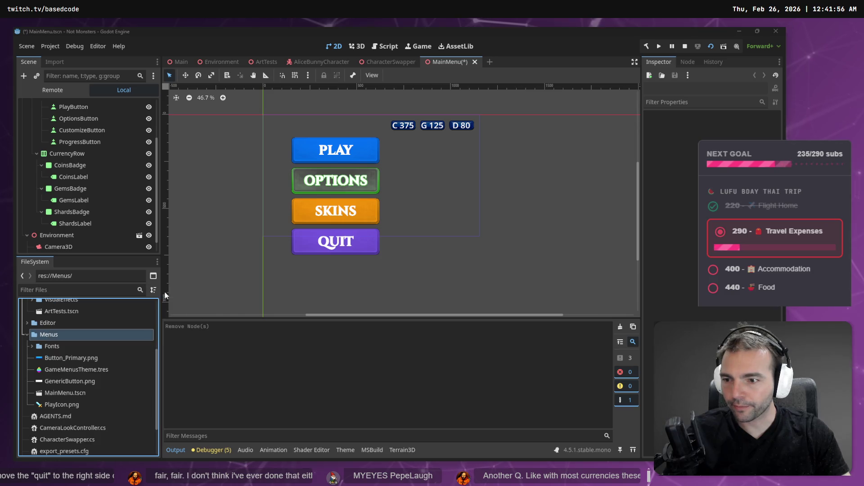
{"action": "left_click", "coordinate": [175, 291]}
{"action": "type", "text": "Main"}
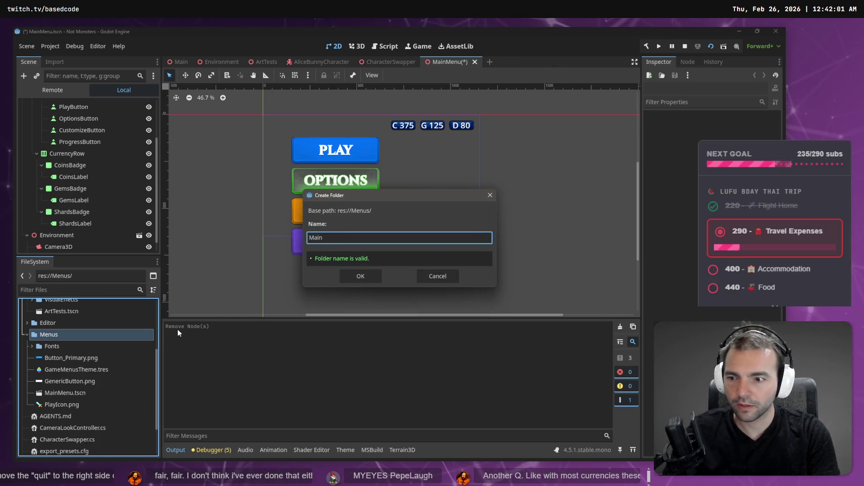
{"action": "key", "text": "Return"}
{"action": "left_click_drag", "start_coordinate": [56, 416], "coordinate": [61, 353]}
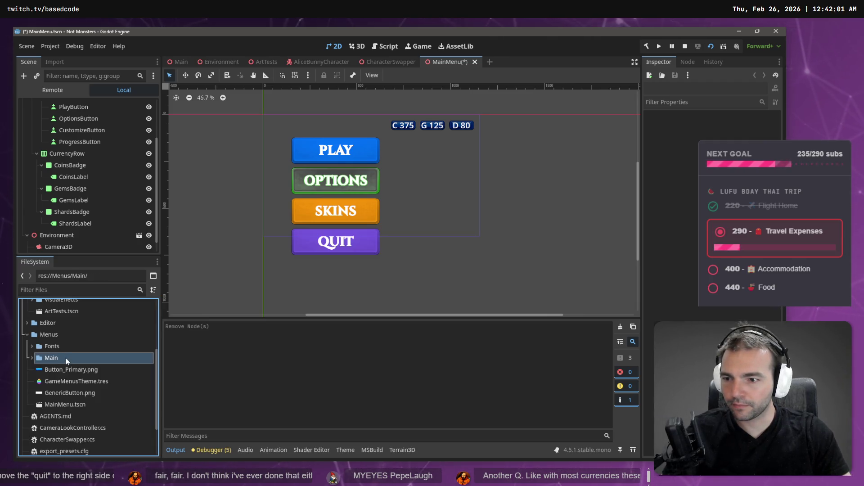
{"action": "key", "text": "alt+Tab"}
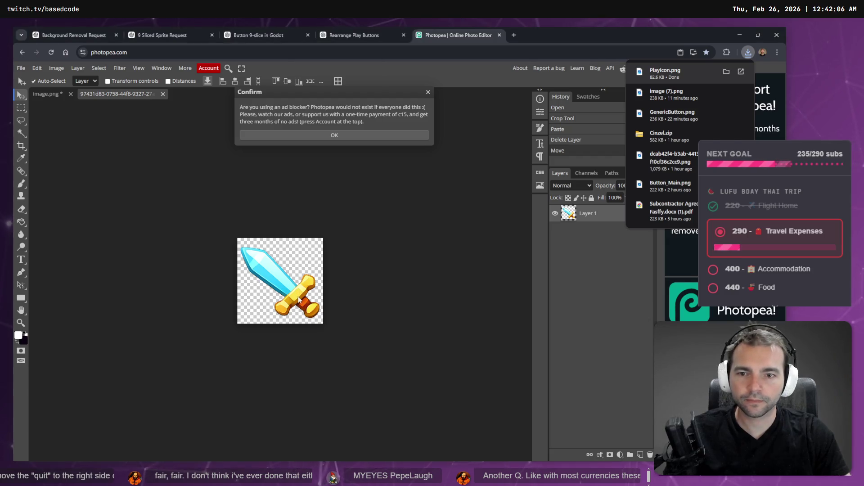
Position the gear image on the canvas and start renaming Godot's Main folder
{"action": "left_click_drag", "start_coordinate": [298, 300], "coordinate": [297, 299]}
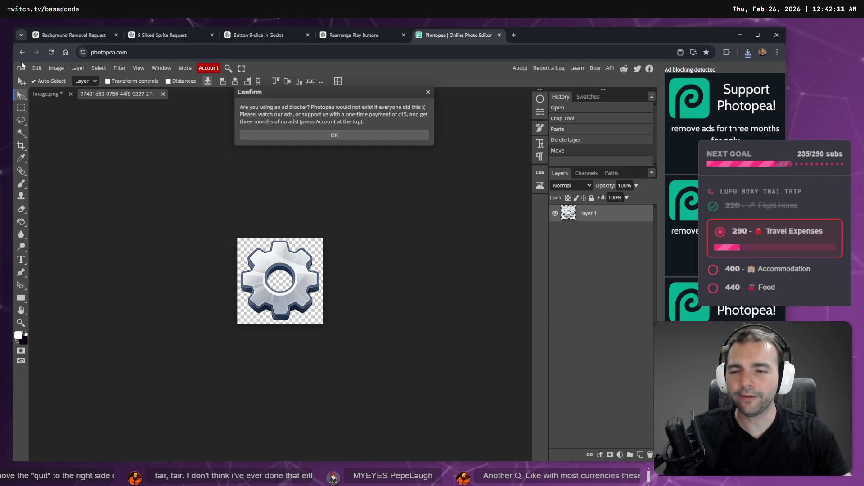
{"action": "key", "text": "alt+Tab"}
{"action": "left_click", "coordinate": [55, 360]}
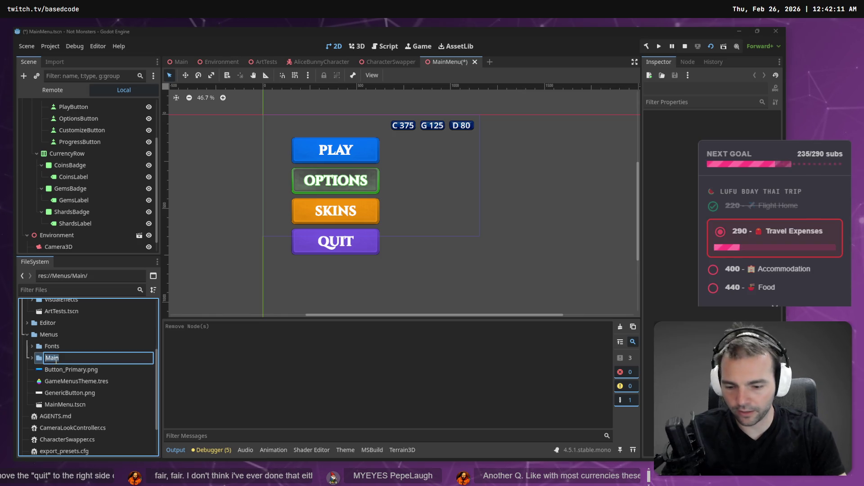
{"action": "key", "text": "alt+Tab"}
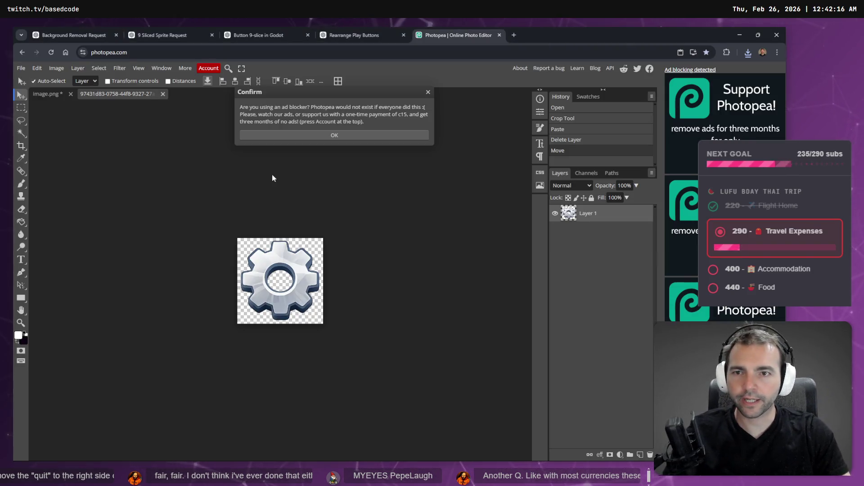
Export the gear icon as a transparent PNG named Options
{"action": "left_click", "coordinate": [21, 69]}
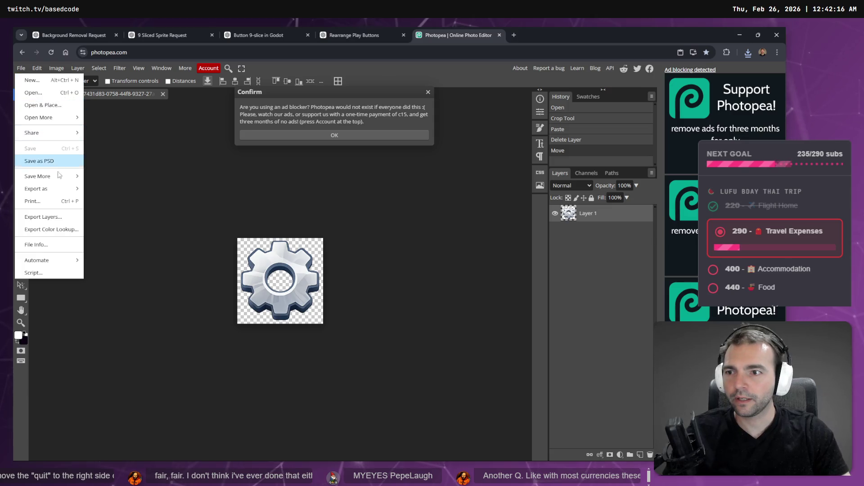
{"action": "left_click", "coordinate": [101, 189]}
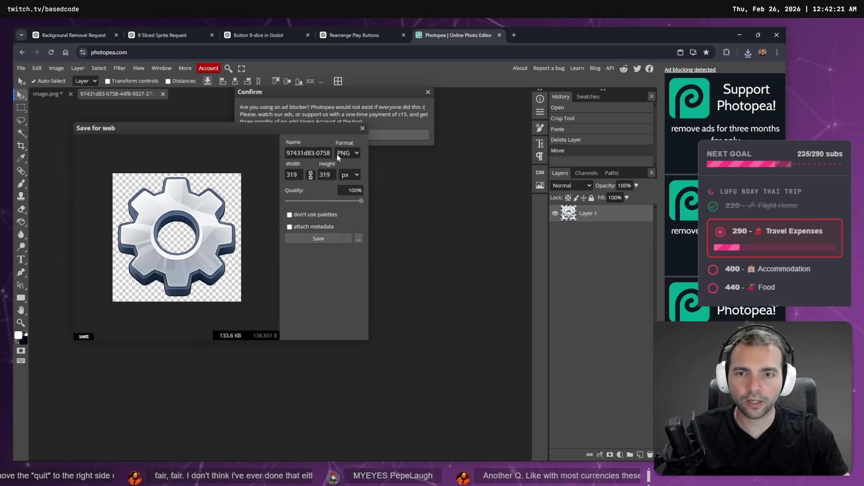
{"action": "triple_click", "coordinate": [310, 152]}
{"action": "type", "text": "Options"}
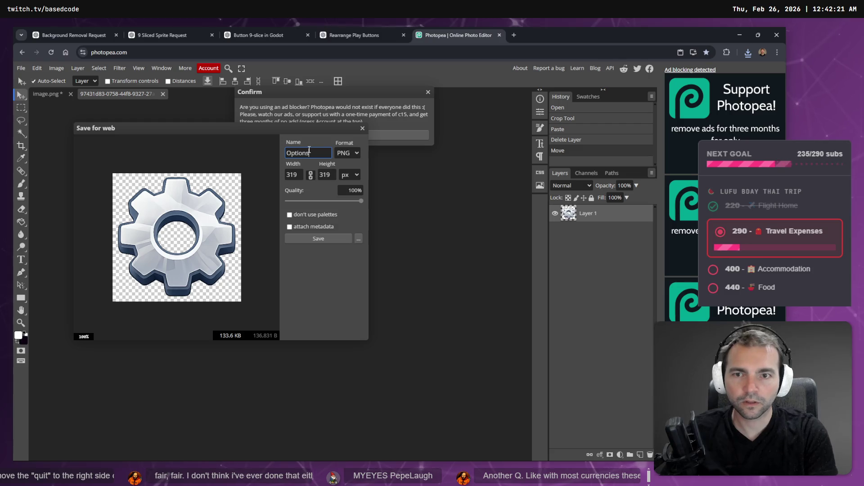
{"action": "left_click", "coordinate": [315, 238]}
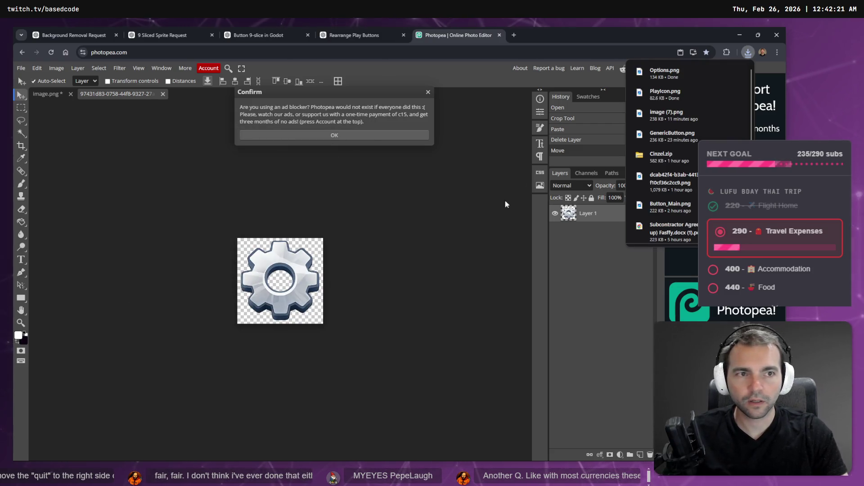
{"action": "key", "text": "alt+Tab"}
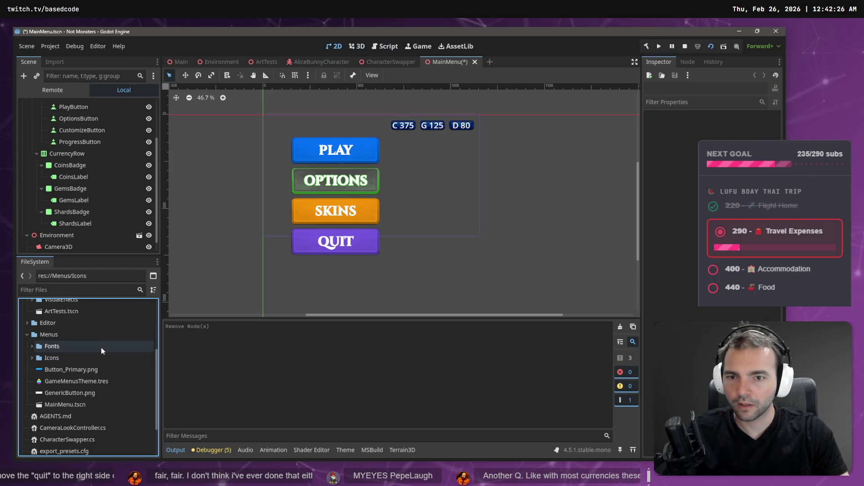
{"action": "key", "text": "alt+Tab"}
{"action": "key", "text": "alt+Tab"}
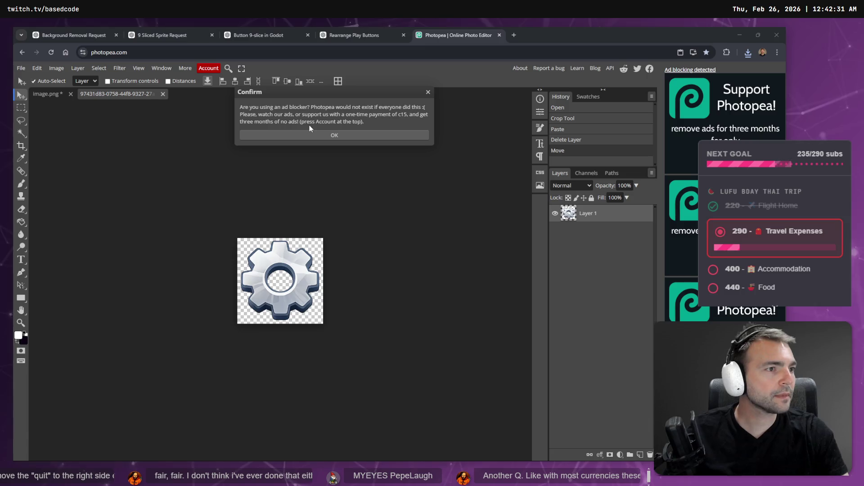
{"action": "key", "text": "alt+Tab"}
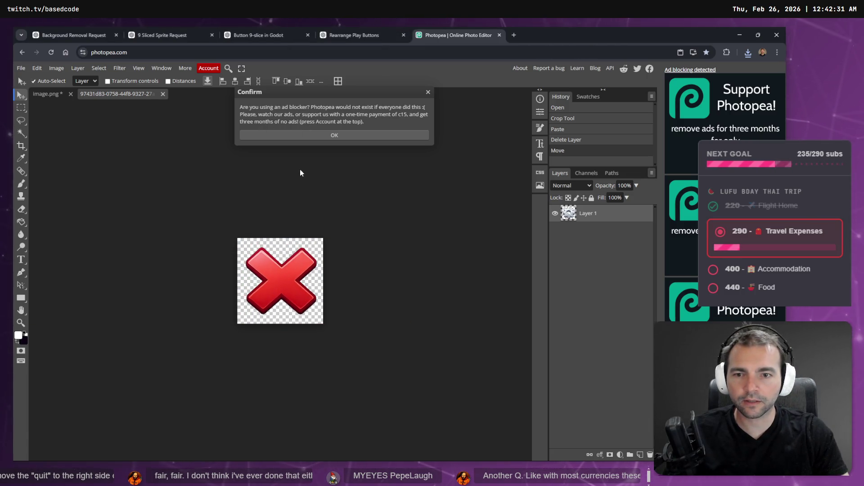
Begin exporting the red cross icon as a PNG named Quit
{"action": "left_click", "coordinate": [29, 68]}
{"action": "mouse_move", "coordinate": [68, 189]}
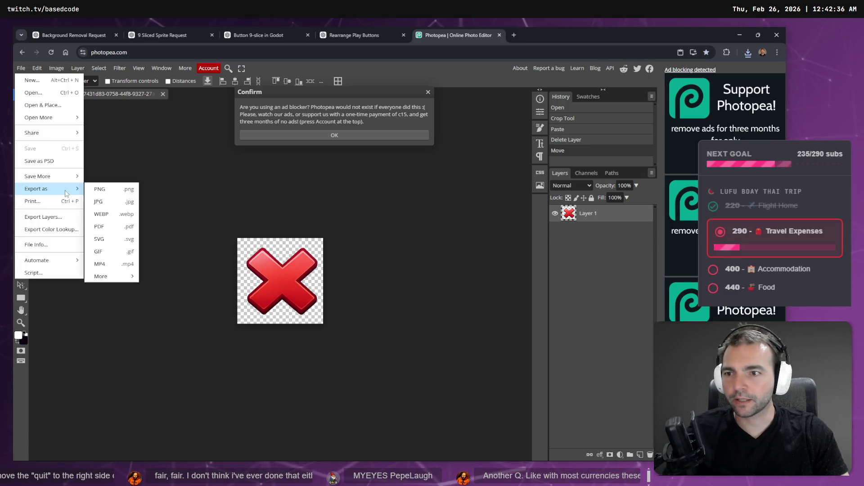
{"action": "left_click", "coordinate": [125, 191]}
{"action": "double_click", "coordinate": [308, 153]}
{"action": "type", "text": "Qu"}
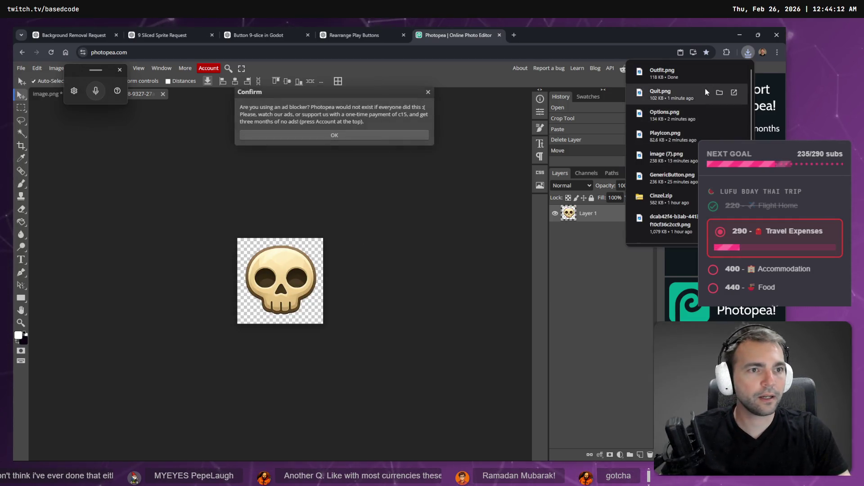
Rename Outfit.png in the Menus/Icons folder to SkinsIcon.png
{"action": "key", "text": "alt+Tab"}
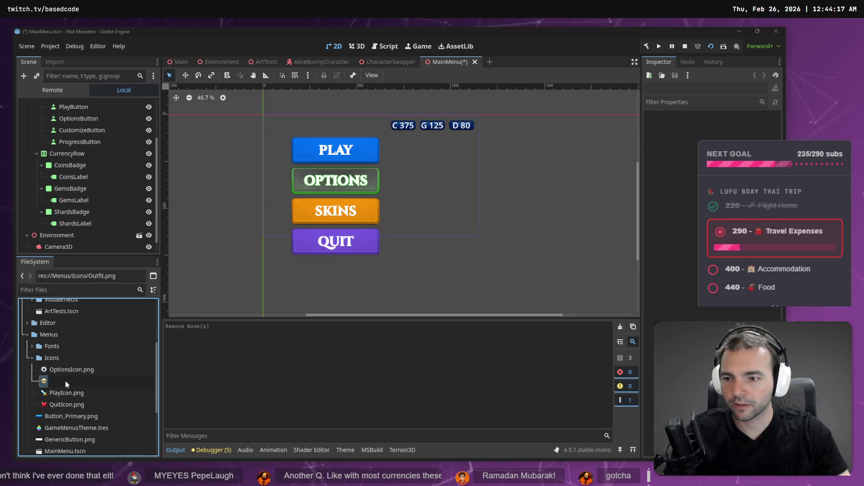
{"action": "key", "text": "F2"}
{"action": "type", "text": "Slk"}
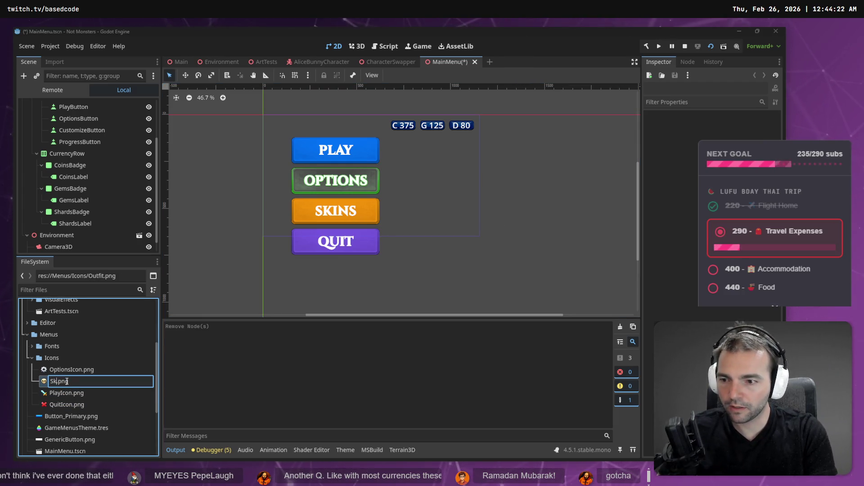
{"action": "type", "text": "Icon"}
{"action": "key", "text": "Return"}
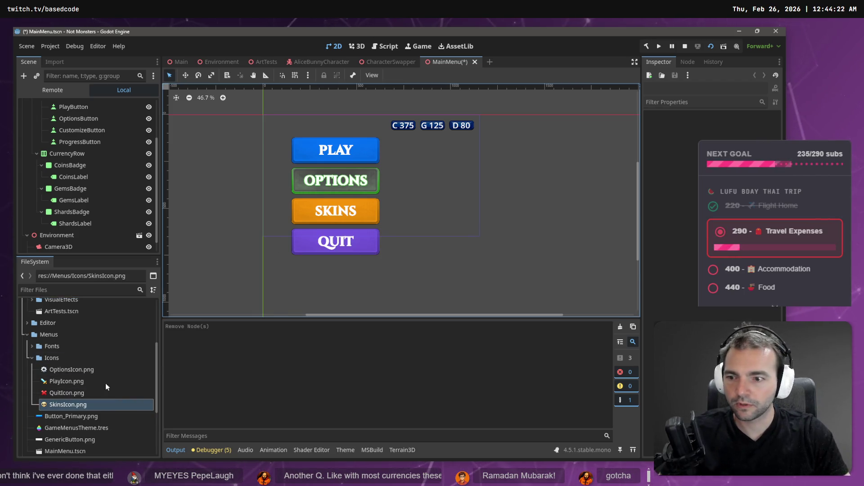
{"action": "mouse_move", "coordinate": [106, 369]}
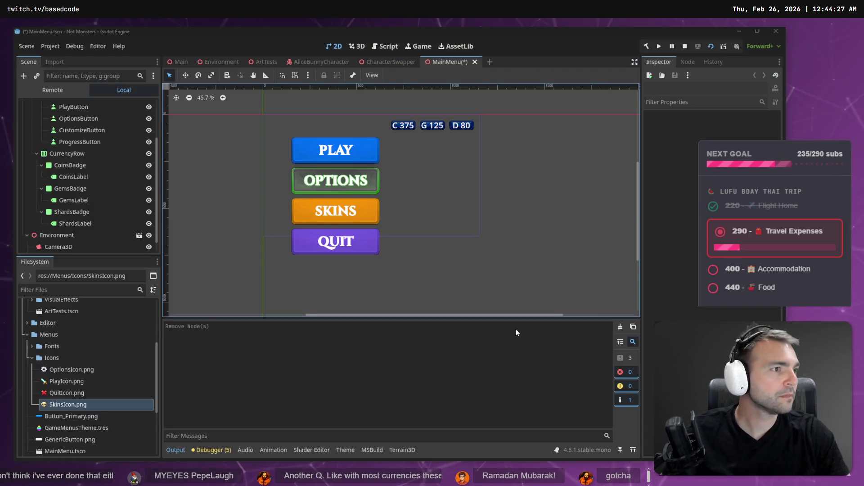
Dictate the Codex follow-up: 'let's use the following icons with the existing buttons.'
{"action": "key", "text": "alt+Tab"}
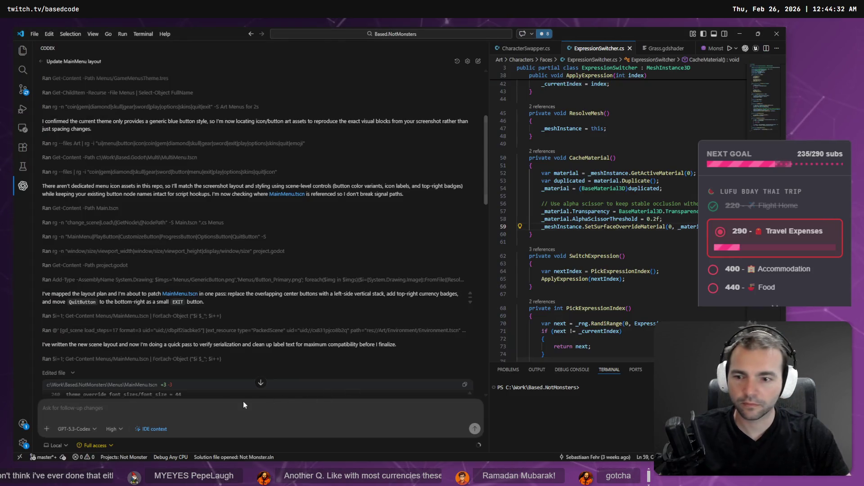
{"action": "key", "text": "super+h"}
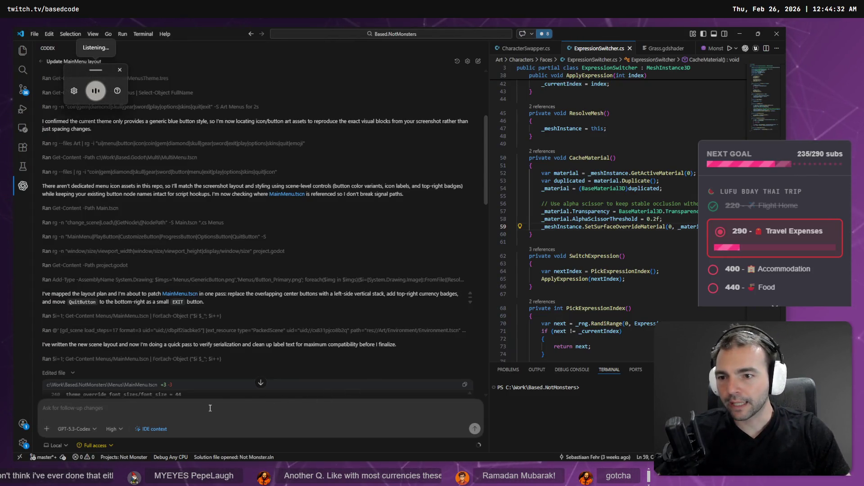
{"action": "scroll", "coordinate": [214, 310], "scroll_direction": "down", "scroll_amount": 5}
{"action": "scroll", "coordinate": [215, 309], "scroll_direction": "down", "scroll_amount": 5}
{"action": "type", "text": "let's use the"}
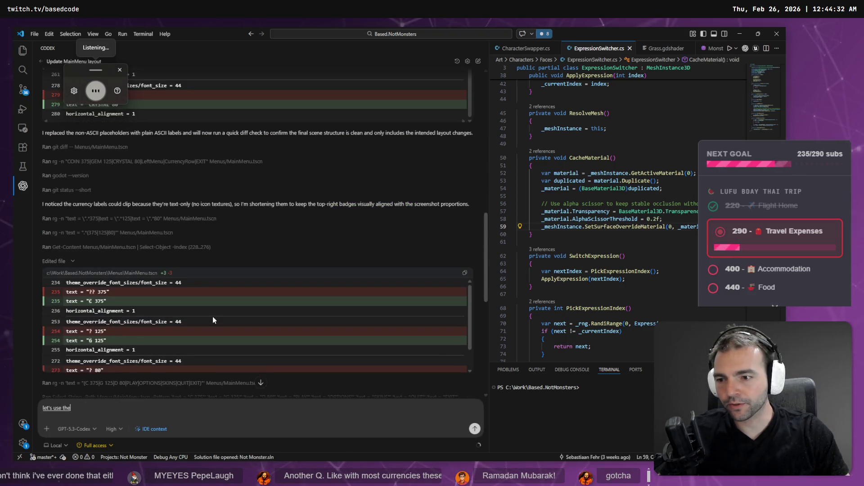
{"action": "scroll", "coordinate": [212, 317], "scroll_direction": "down", "scroll_amount": 1}
{"action": "type", "text": "the following icons"}
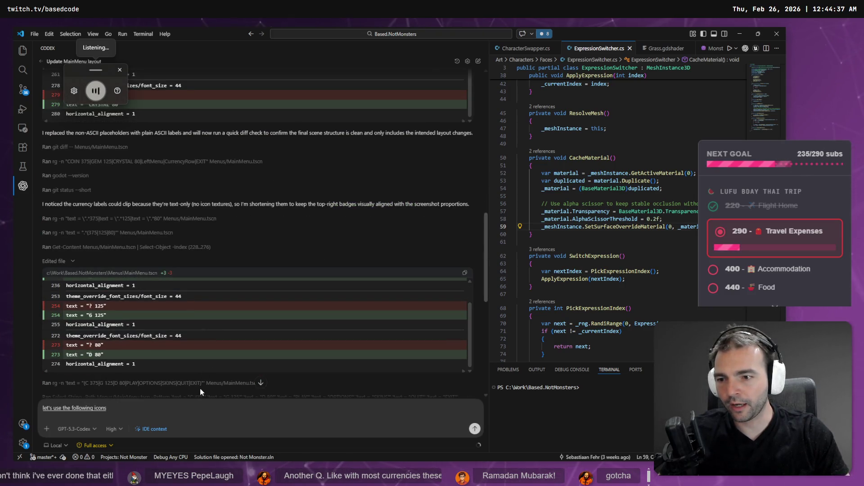
{"action": "type", "text": " with the existing"}
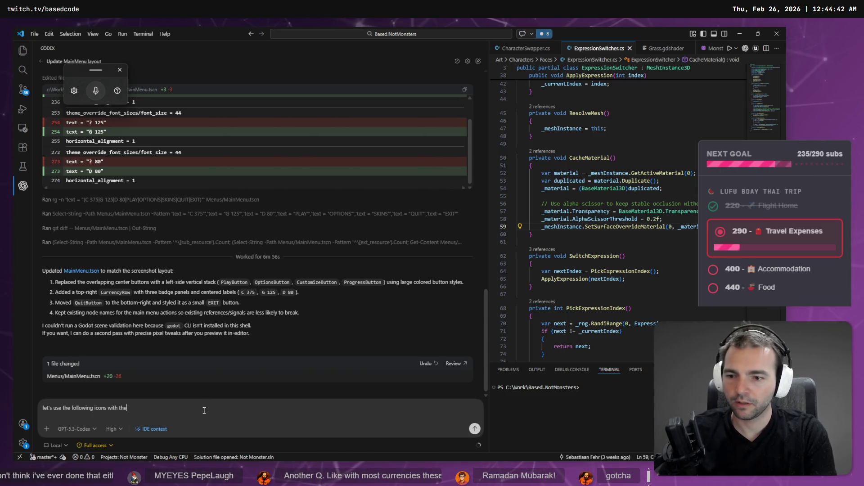
{"action": "type", "text": "uttons."}
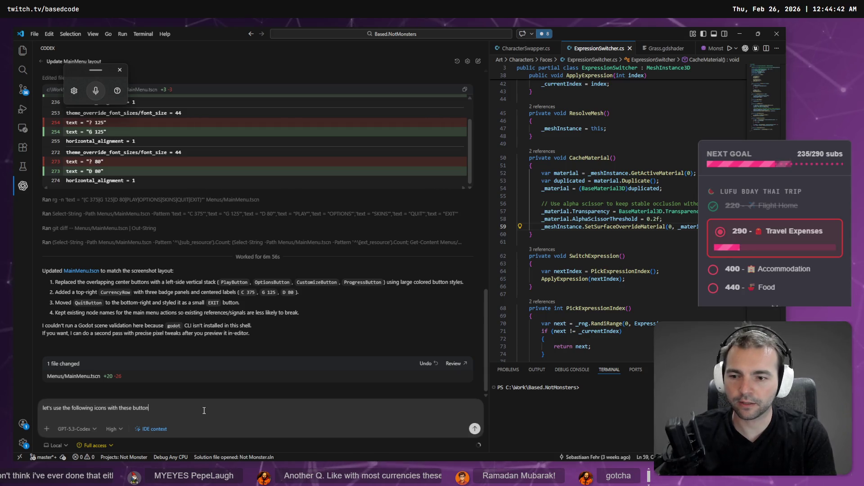
{"action": "key", "text": "shift+Return"}
Mention PlayIcon.png, OptionsIcon.png, SkinsIcon.png and QuitIcon.png, then send the message
{"action": "type", "text": "@P"}
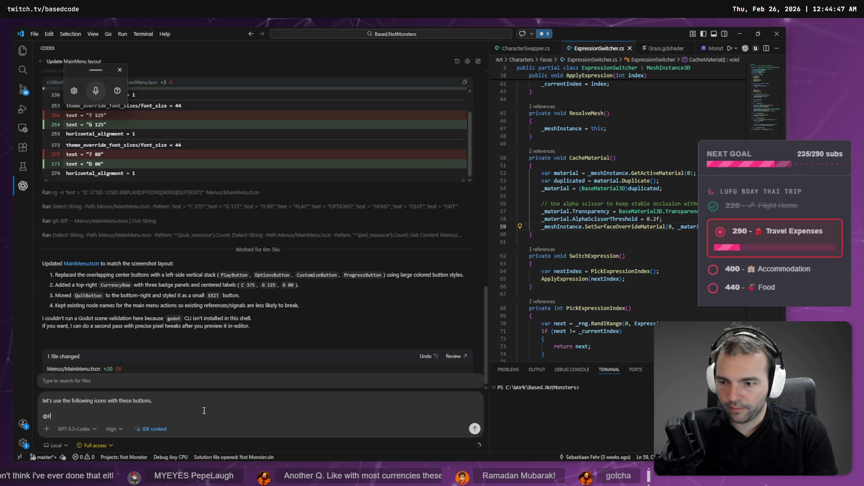
{"action": "type", "text": "layIc"}
{"action": "key", "text": "Return"}
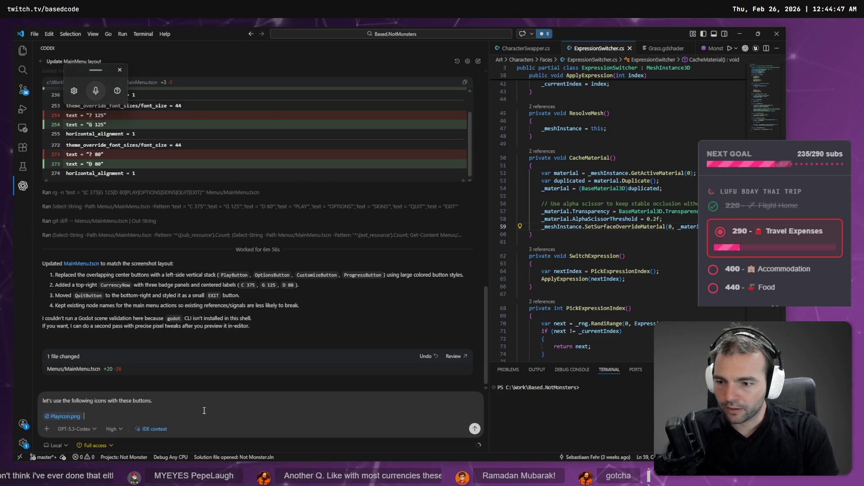
{"action": "type", "text": "@"}
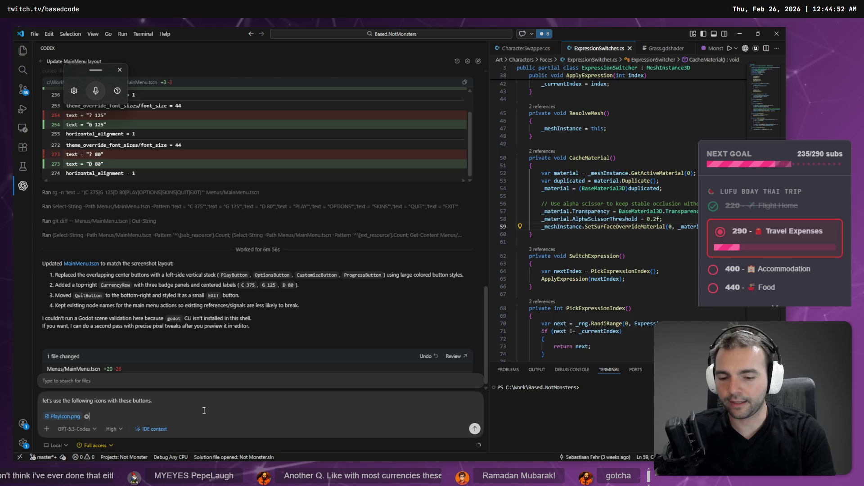
{"action": "type", "text": "Options"}
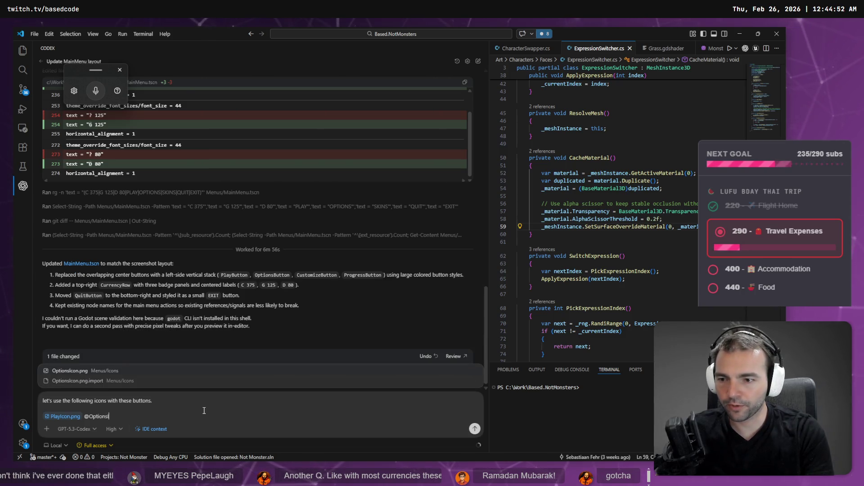
{"action": "key", "text": "Return"}
{"action": "type", "text": "@S"}
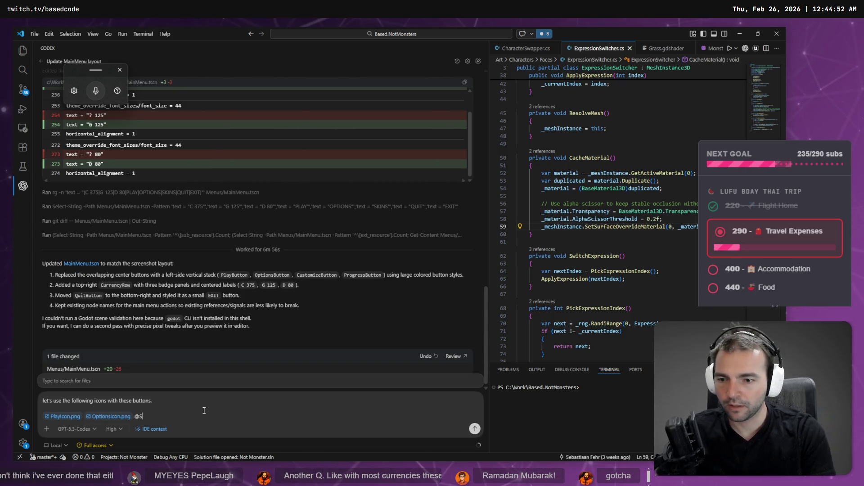
{"action": "type", "text": "kinsIo"}
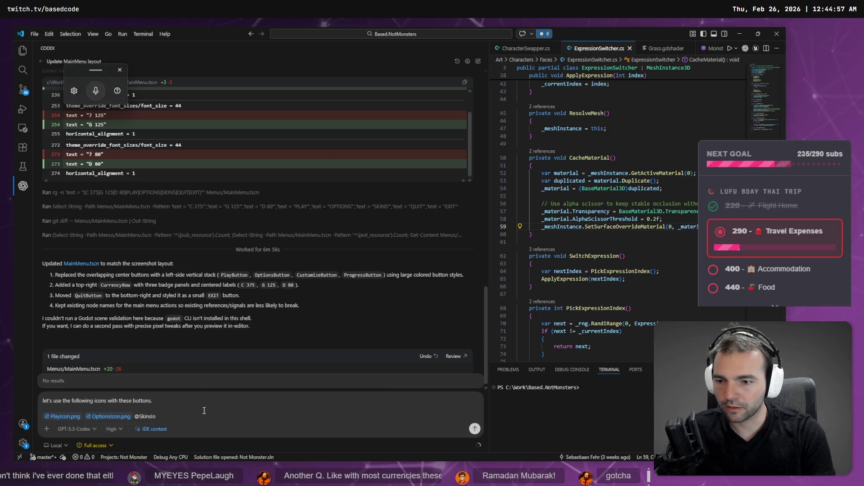
{"action": "key", "text": "alt+Tab"}
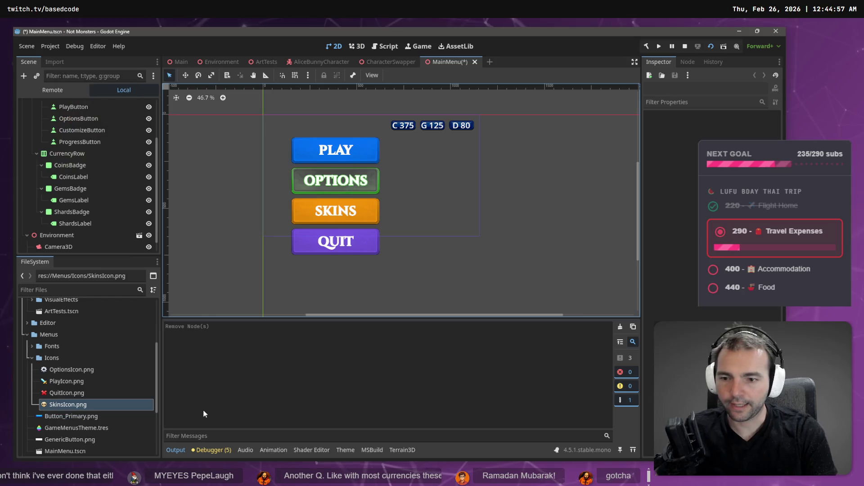
{"action": "key", "text": "alt+Tab"}
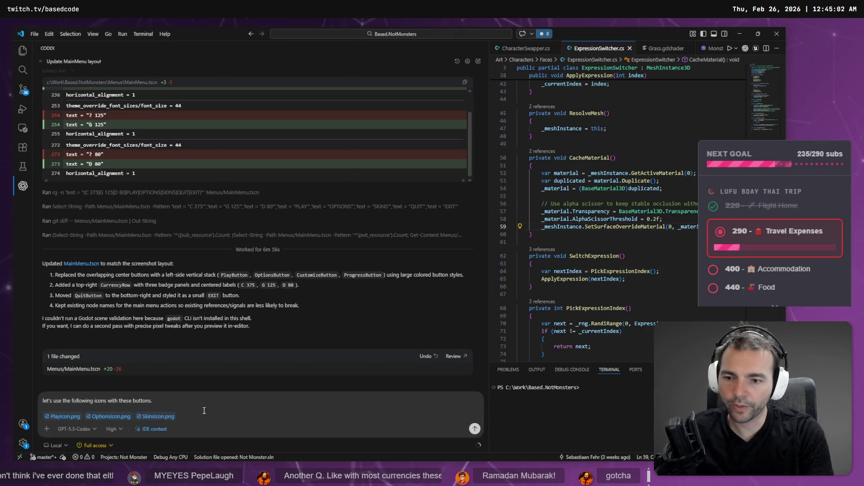
{"action": "type", "text": "@Quit"}
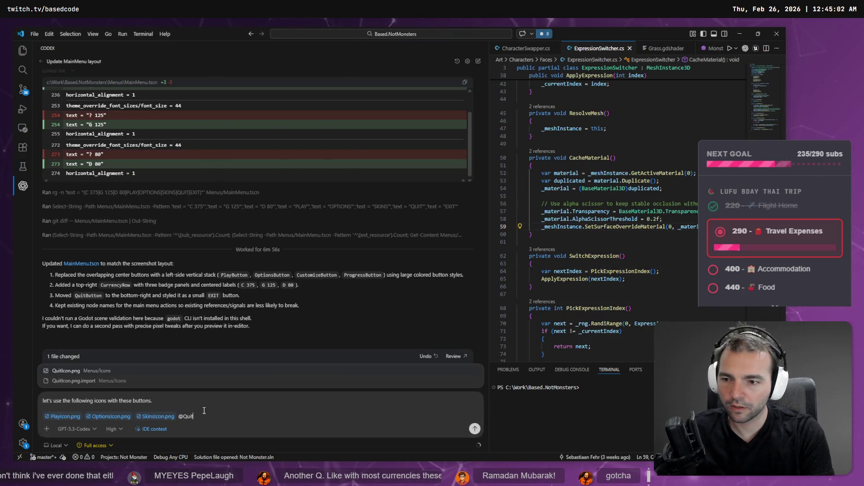
{"action": "key", "text": "Return"}
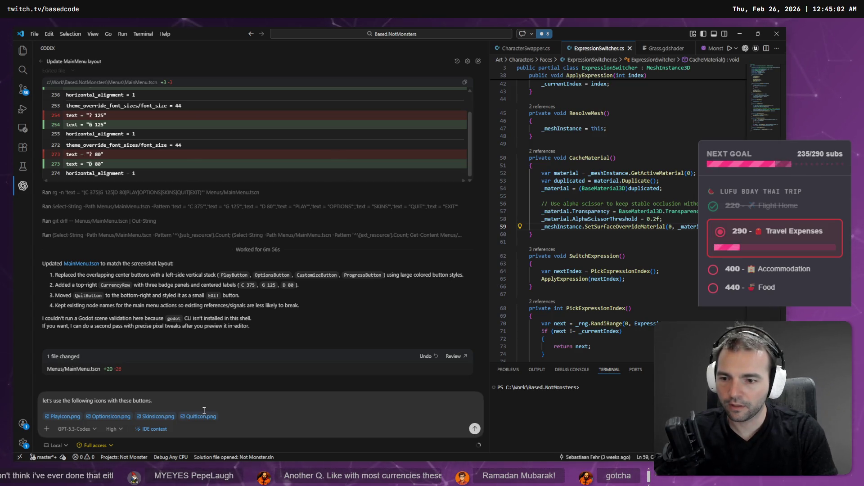
{"action": "key", "text": "Return"}
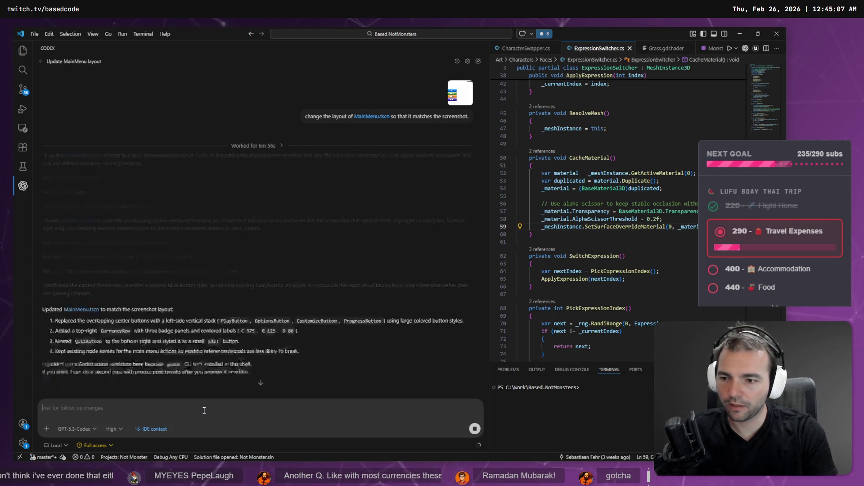
{"action": "key", "text": "alt+Tab"}
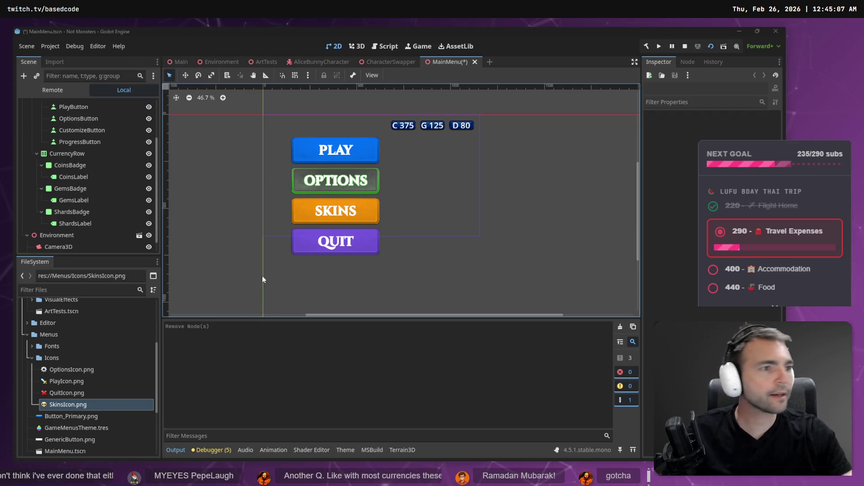
Switch to the browser and open the ChatGPT icon-set conversation
{"action": "key", "text": "alt+Tab"}
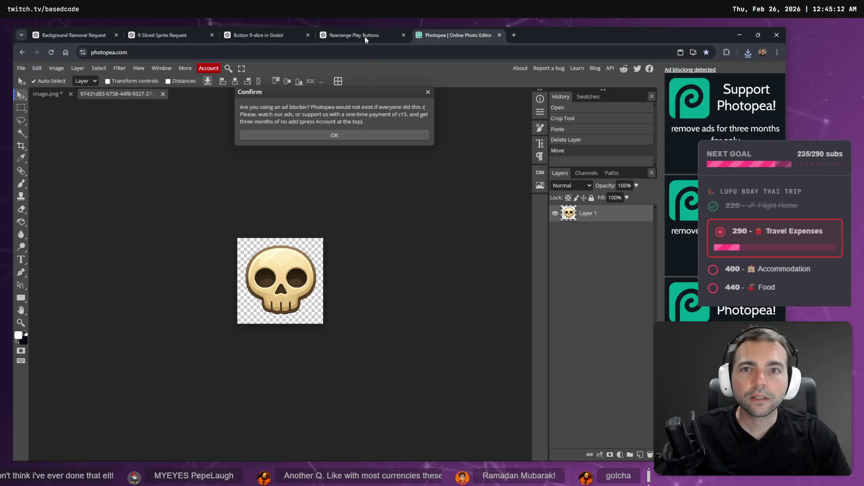
{"action": "left_click", "coordinate": [365, 37]}
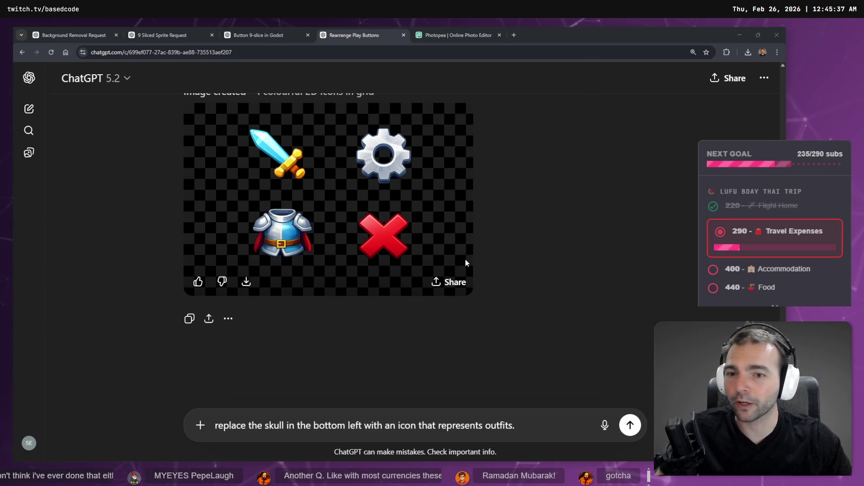
Copy the generated armour icon from ChatGPT and paste it into Photopea
{"action": "left_click", "coordinate": [342, 210]}
{"action": "right_click", "coordinate": [328, 253]}
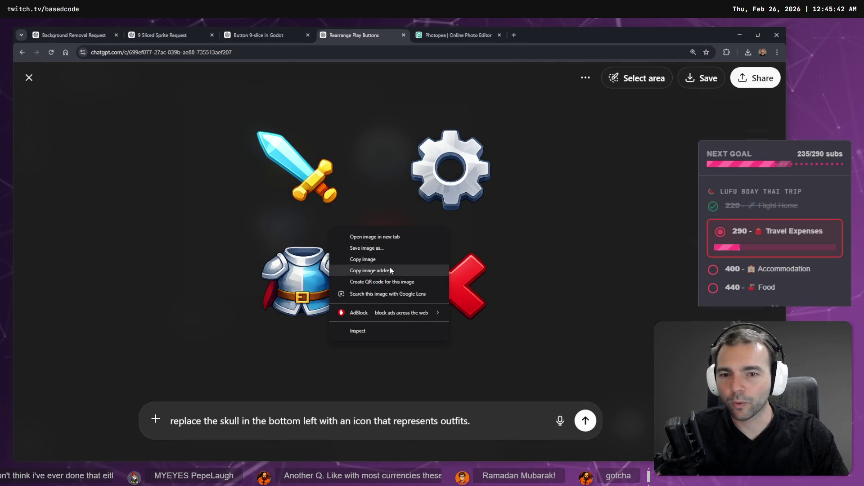
{"action": "key", "text": "Escape"}
{"action": "key", "text": "ctrl+Tab"}
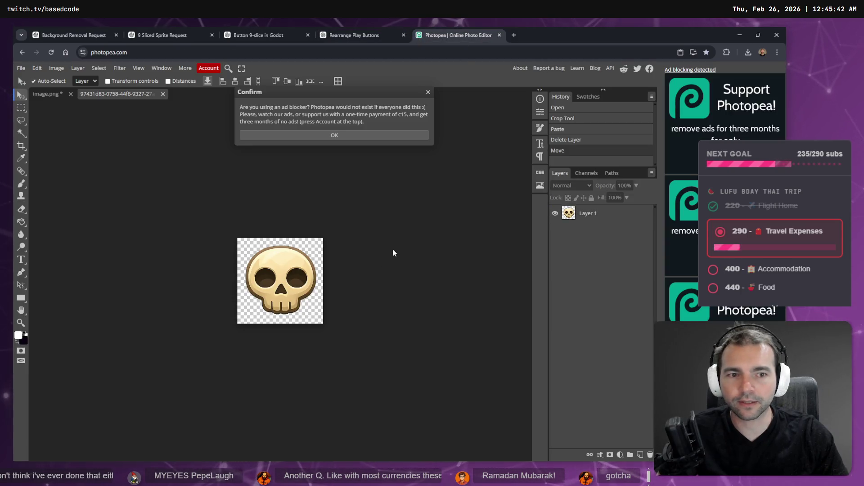
{"action": "key", "text": "ctrl+v"}
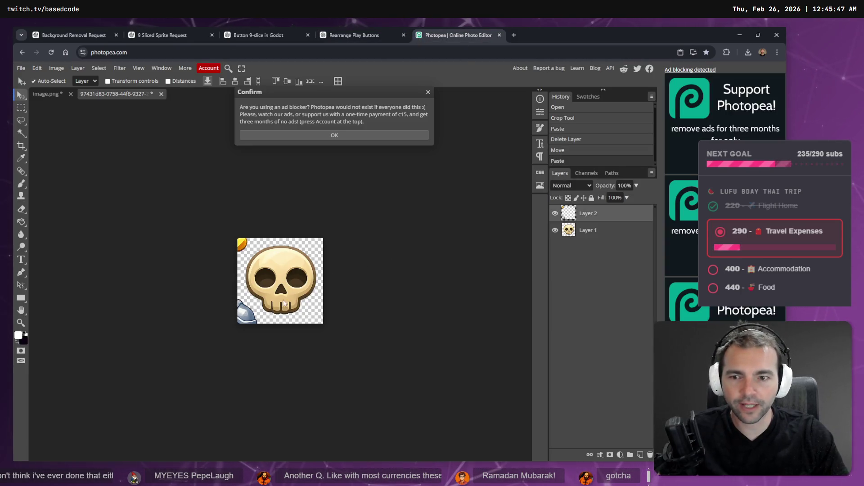
Delete the skull layer and centre the armour icon on the canvas
{"action": "mouse_move", "coordinate": [288, 290]}
{"action": "left_mouse_down"}
{"action": "mouse_move", "coordinate": [421, 274]}
{"action": "mouse_move", "coordinate": [321, 274]}
{"action": "left_mouse_up"}
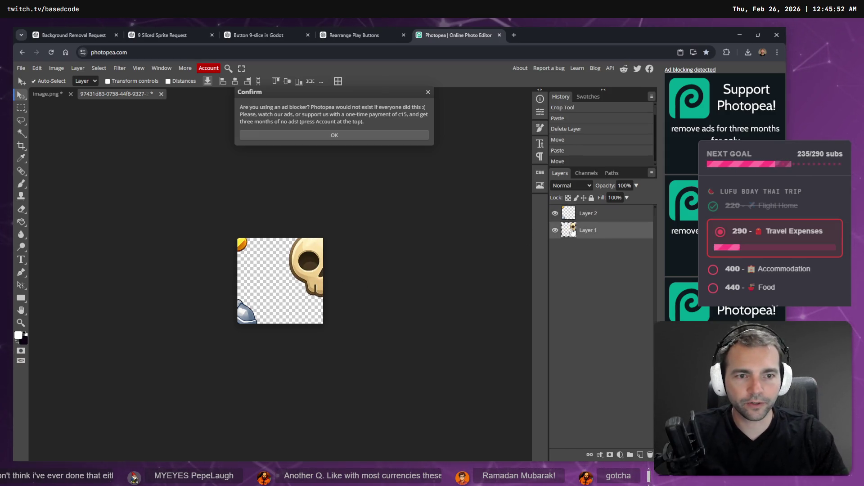
{"action": "right_click", "coordinate": [572, 230]}
{"action": "left_click", "coordinate": [428, 91]}
{"action": "left_click", "coordinate": [428, 92]}
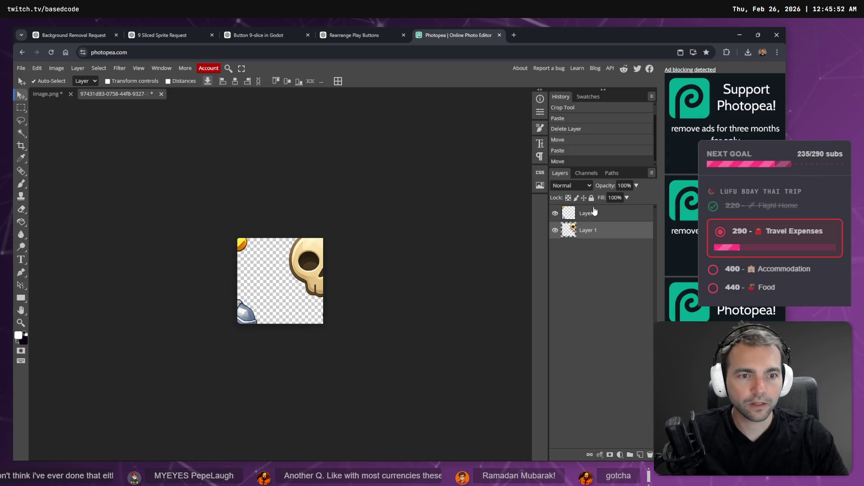
{"action": "right_click", "coordinate": [583, 232]}
{"action": "left_click", "coordinate": [609, 298]}
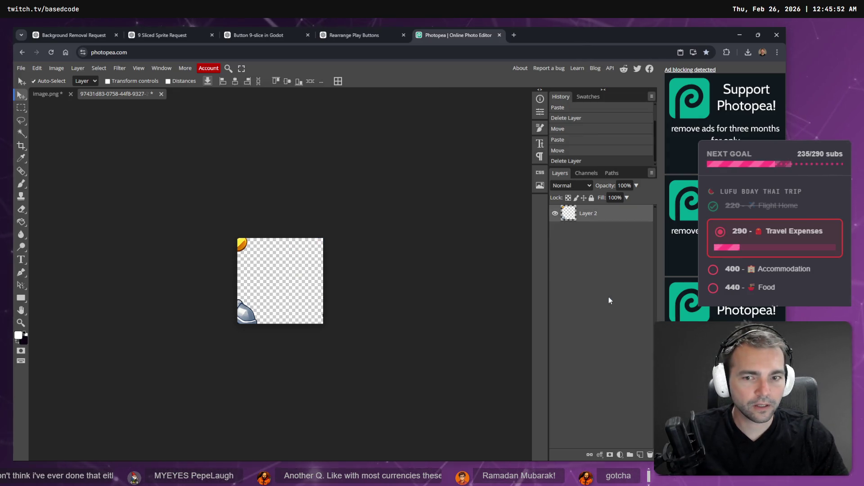
{"action": "left_click_drag", "start_coordinate": [257, 312], "coordinate": [313, 269]}
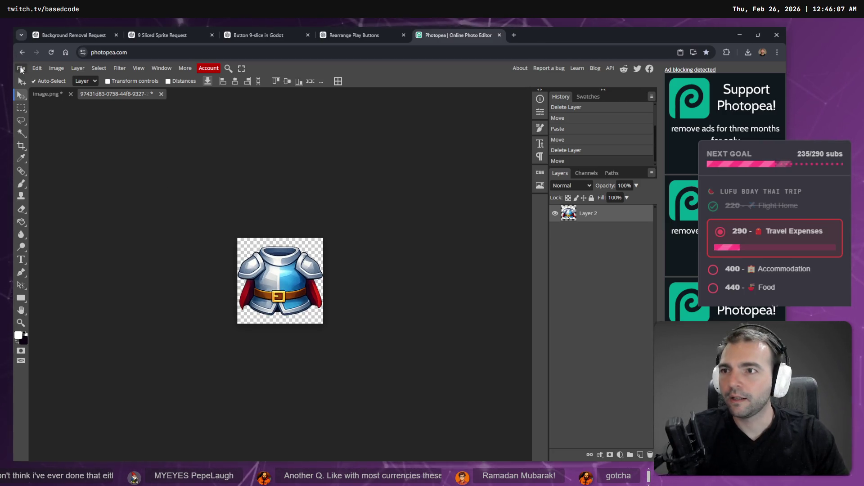
Export the armour icon as a transparent PNG named SkinsIcon
{"action": "left_click", "coordinate": [20, 68]}
{"action": "mouse_move", "coordinate": [49, 190]}
{"action": "left_click", "coordinate": [100, 189]}
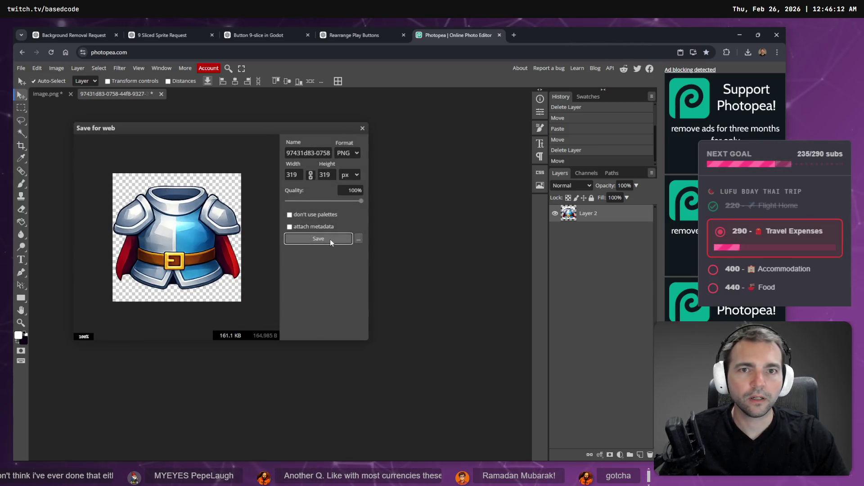
{"action": "key", "text": "ctrl+a"}
{"action": "left_click", "coordinate": [320, 155]}
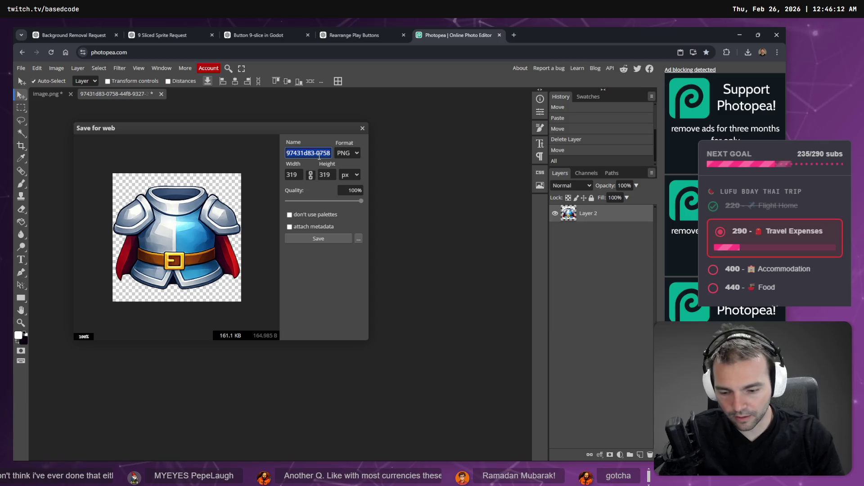
{"action": "type", "text": "SkinsIcon"}
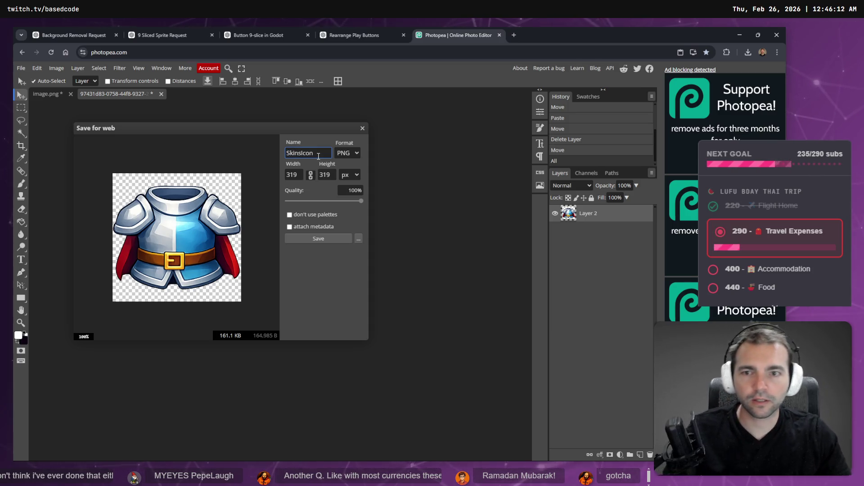
{"action": "left_click", "coordinate": [321, 239]}
Reload the changed MainMenu scene, deselect the Control node and run it to view the menu
{"action": "key", "text": "alt+Tab"}
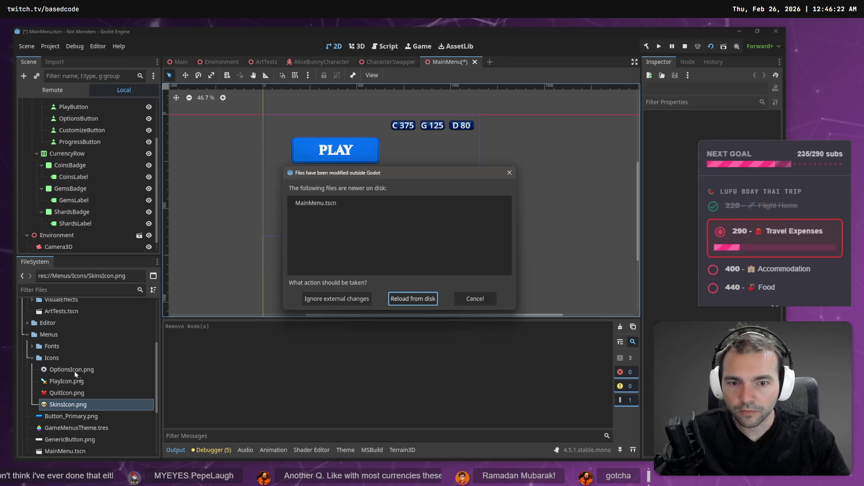
{"action": "key", "text": "Return"}
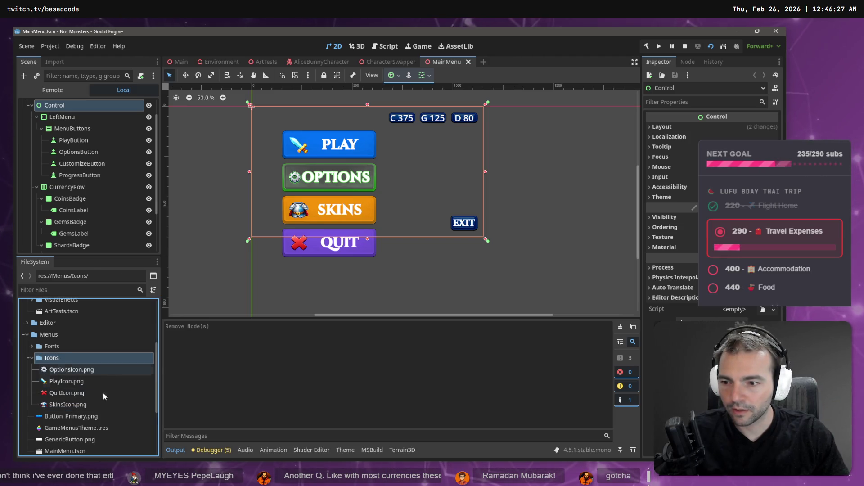
{"action": "left_click", "coordinate": [87, 407]}
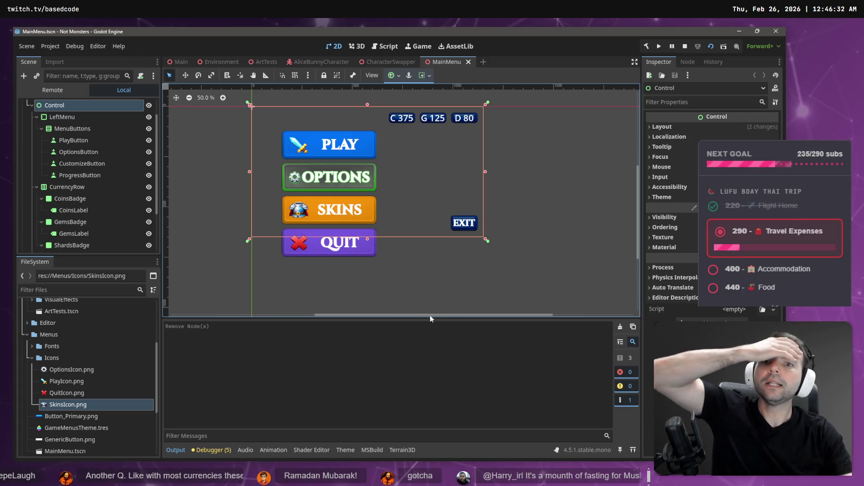
{"action": "left_click", "coordinate": [533, 260]}
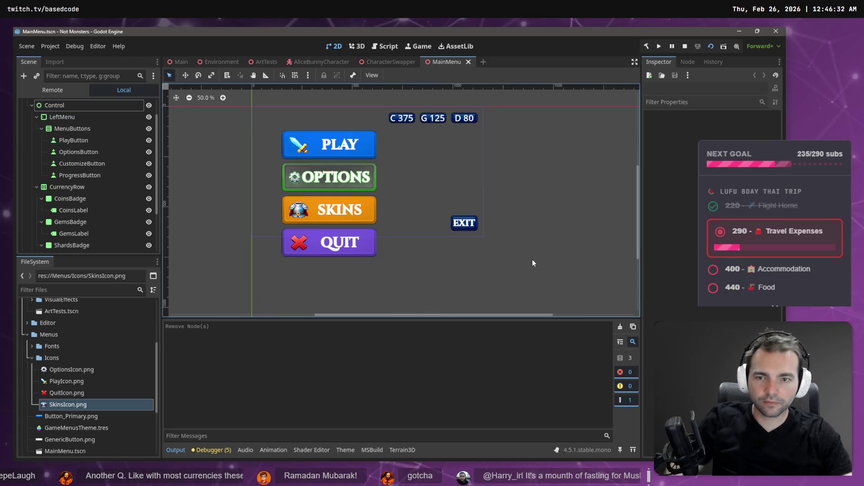
{"action": "key", "text": "F6"}
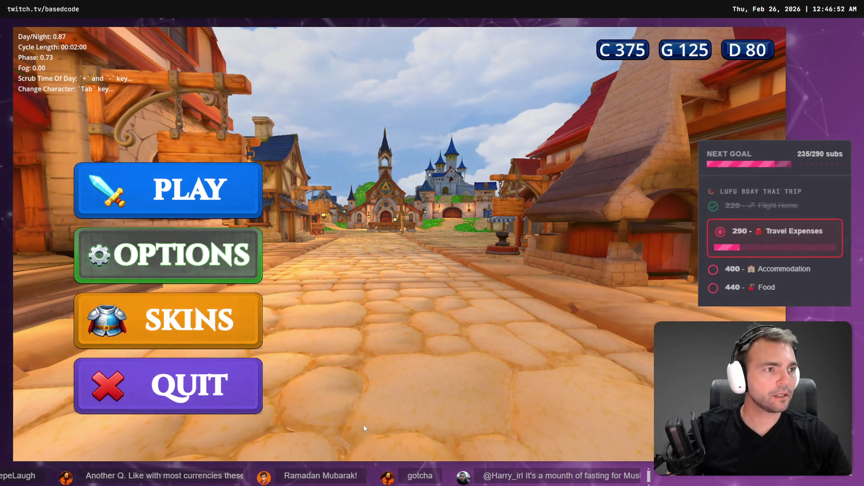
Open the menu mockup image for editing in ChatGPT and clear the old edit prompt
{"action": "key", "text": "alt+Tab"}
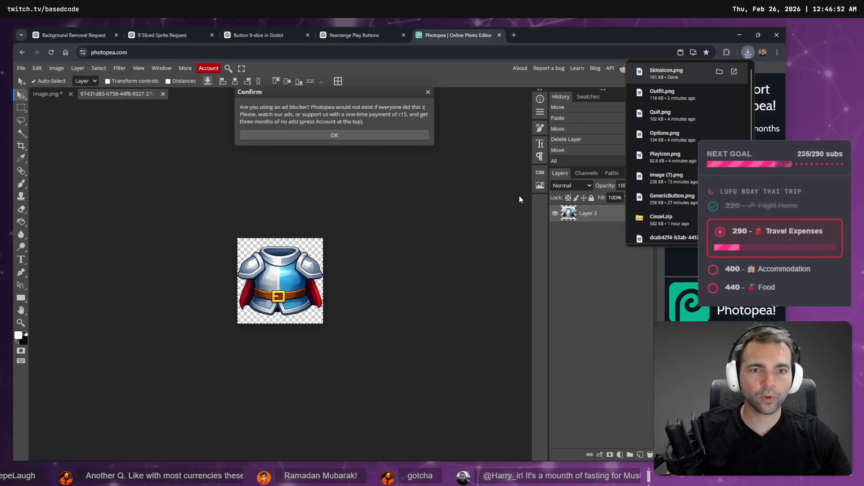
{"action": "left_click", "coordinate": [353, 32]}
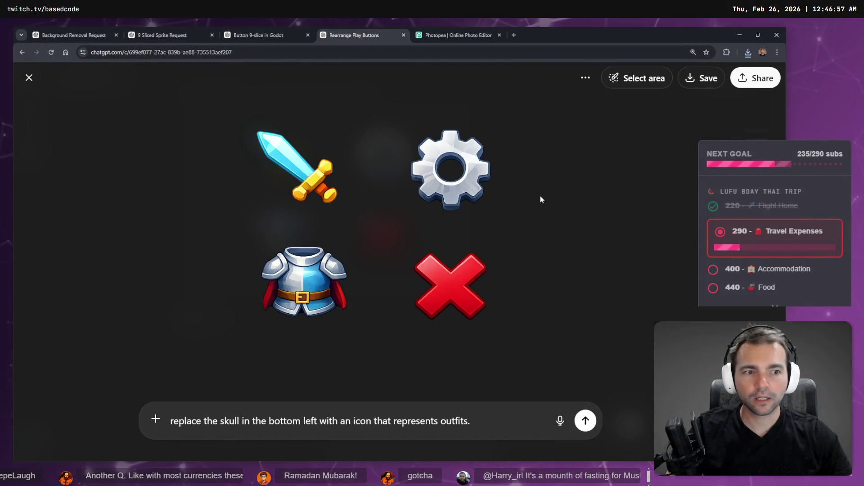
{"action": "key", "text": "Escape"}
{"action": "scroll", "coordinate": [460, 257], "scroll_direction": "up", "scroll_amount": 10}
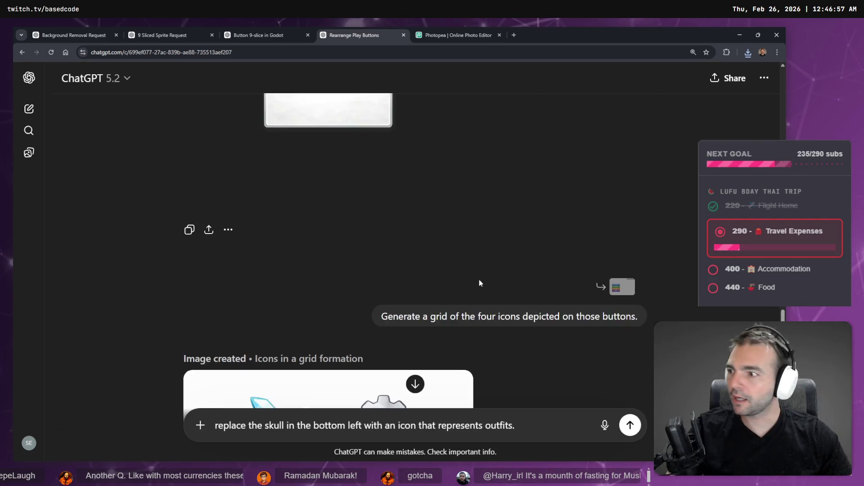
{"action": "scroll", "coordinate": [444, 310], "scroll_direction": "up", "scroll_amount": 15}
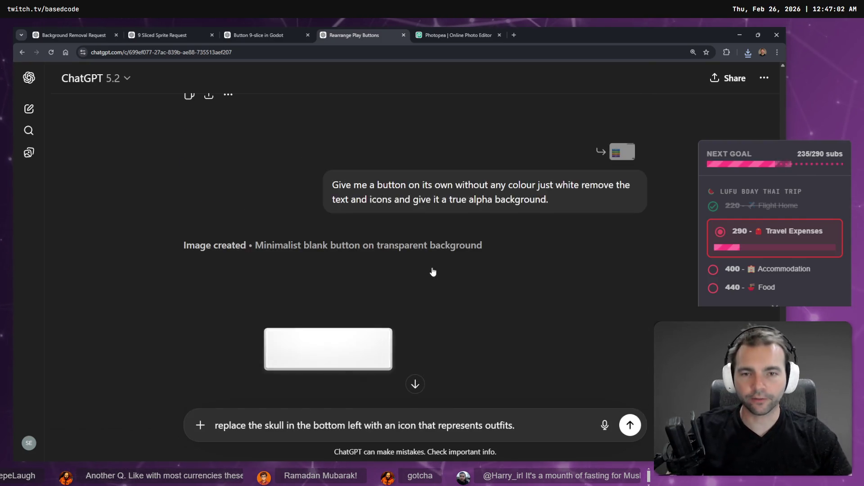
{"action": "scroll", "coordinate": [430, 271], "scroll_direction": "down", "scroll_amount": 5}
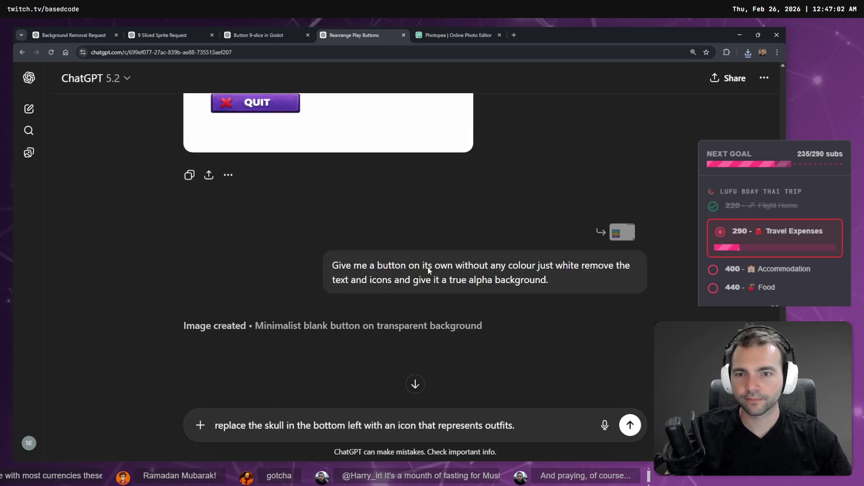
{"action": "scroll", "coordinate": [428, 270], "scroll_direction": "up", "scroll_amount": 5}
{"action": "left_click", "coordinate": [413, 324]}
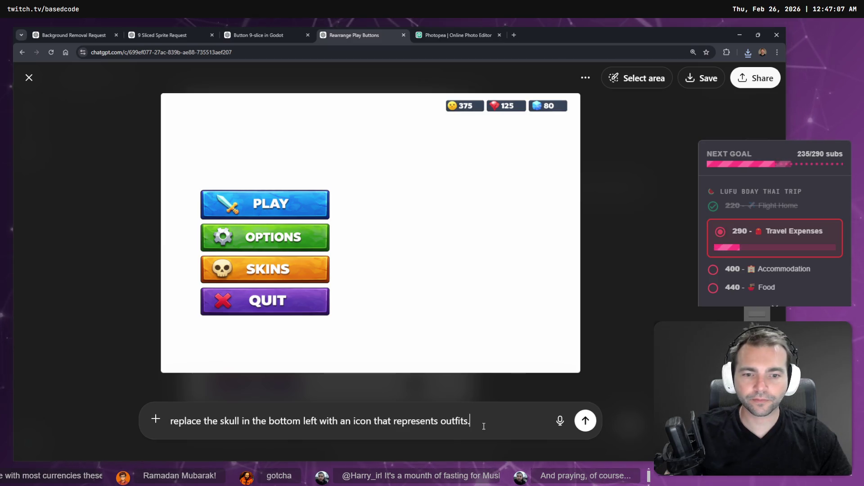
{"action": "key", "text": "ctrl+a"}
{"action": "key", "text": "Return"}
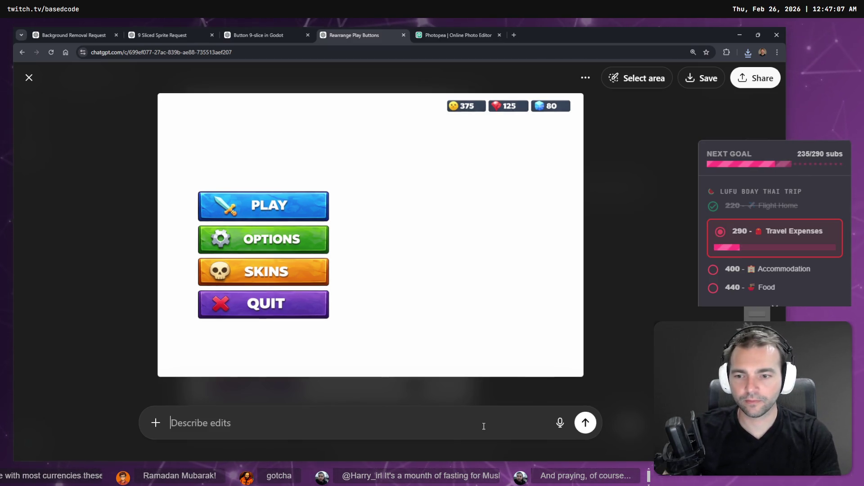
Dictate and send a request for three rows of three currency icon options
{"action": "key", "text": "super+h"}
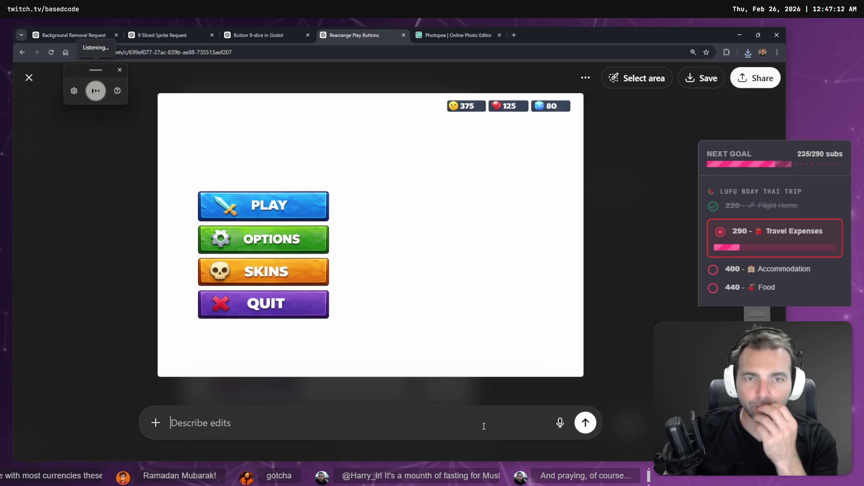
{"action": "type", "text": "in the top right we have three"}
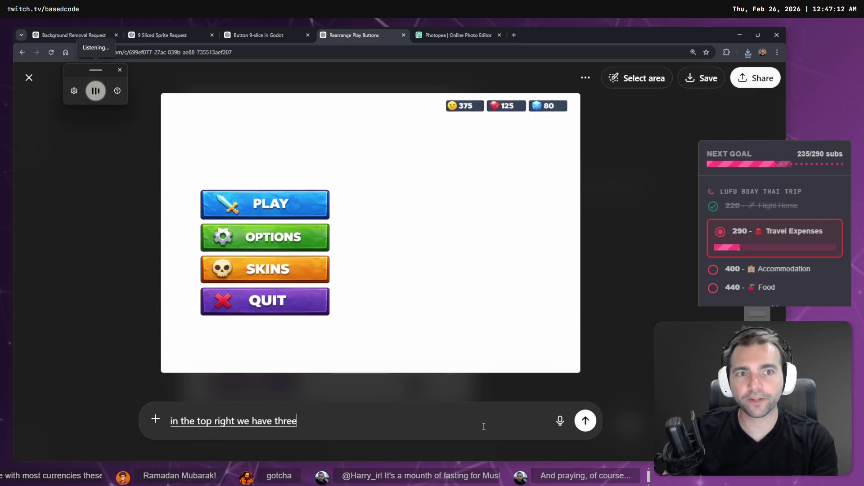
{"action": "type", "text": " icons for the different currencies."}
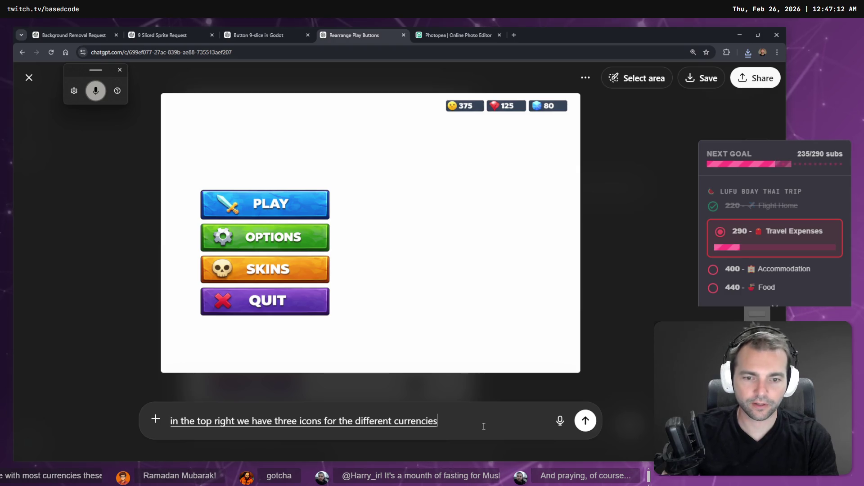
{"action": "key", "text": "Home"}
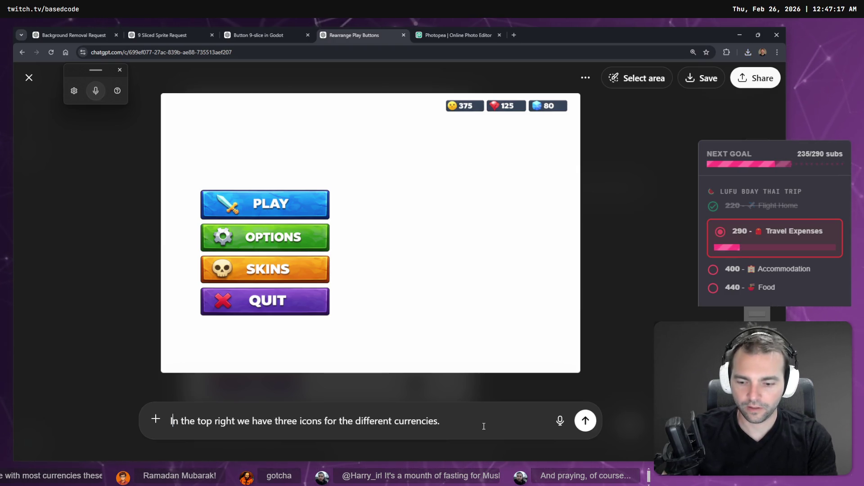
{"action": "key", "text": "super+h"}
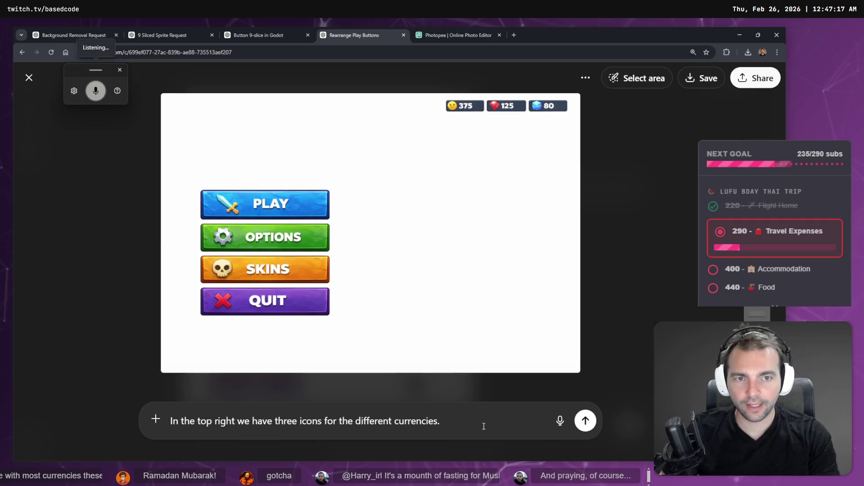
{"action": "type", "text": "can we generate"}
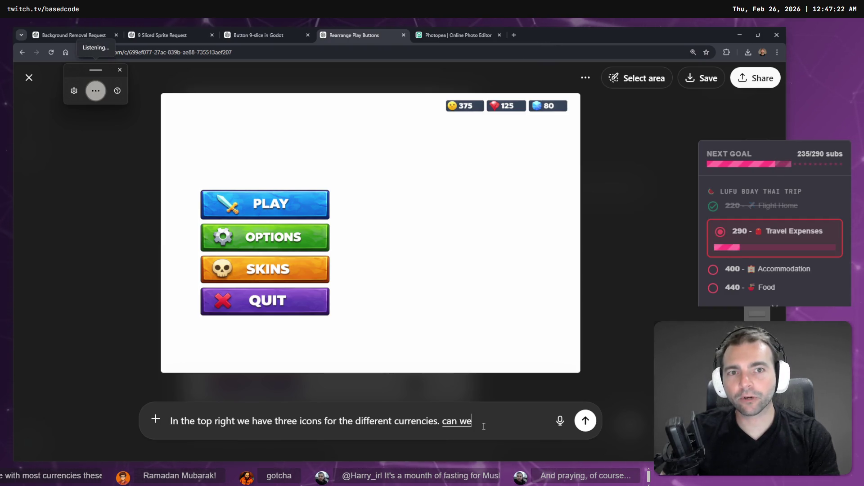
{"action": "type", "text": " three rows of three icons with different"}
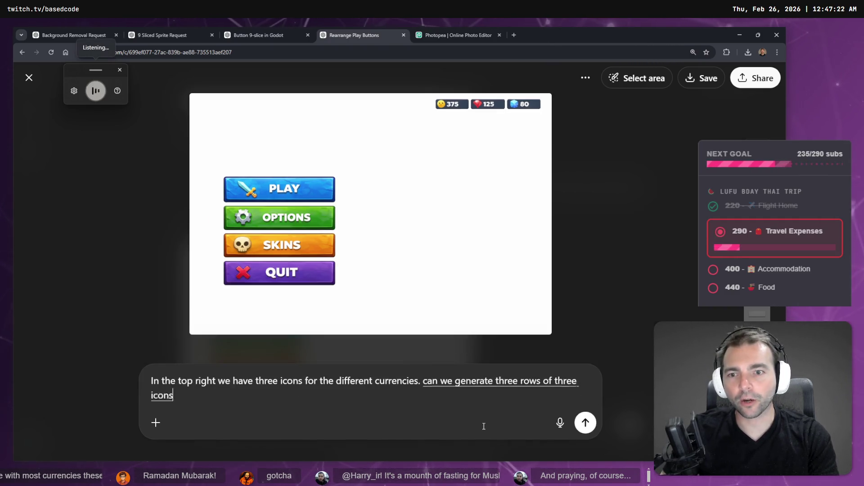
{"action": "type", "text": " options for how these could look"}
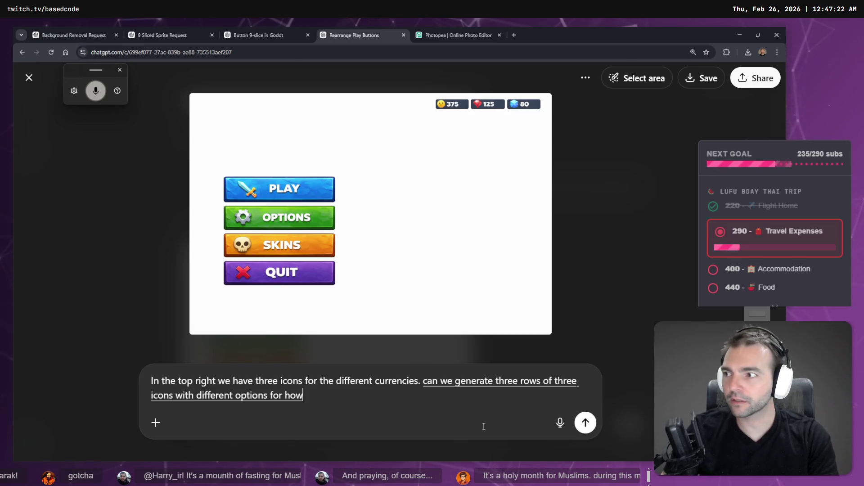
{"action": "type", "text": "."}
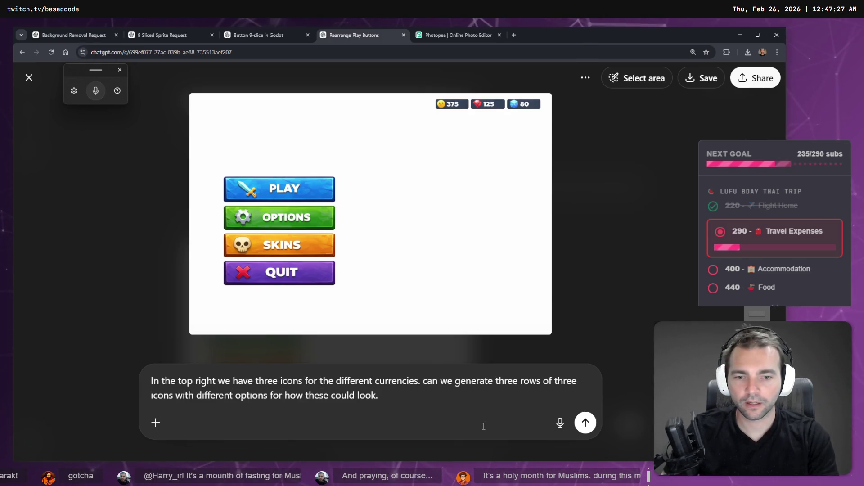
{"action": "key", "text": "Return"}
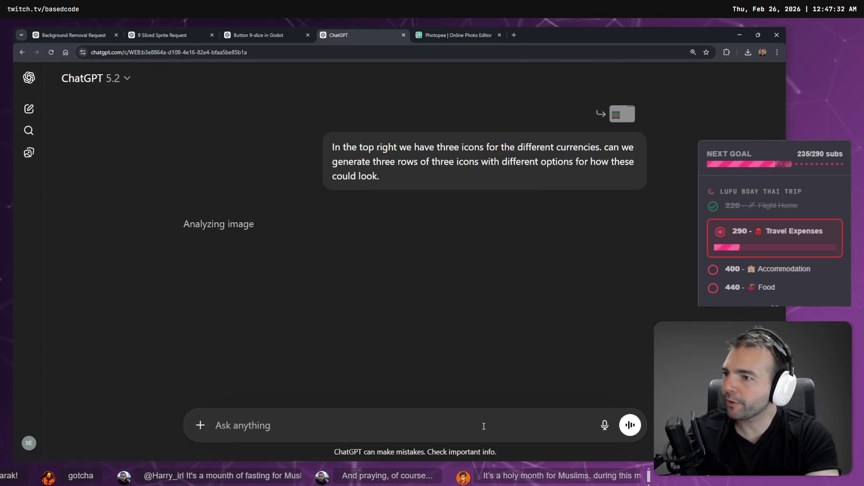
Clear the leftover request text from the ChatGPT input box
{"action": "key", "text": "super+h"}
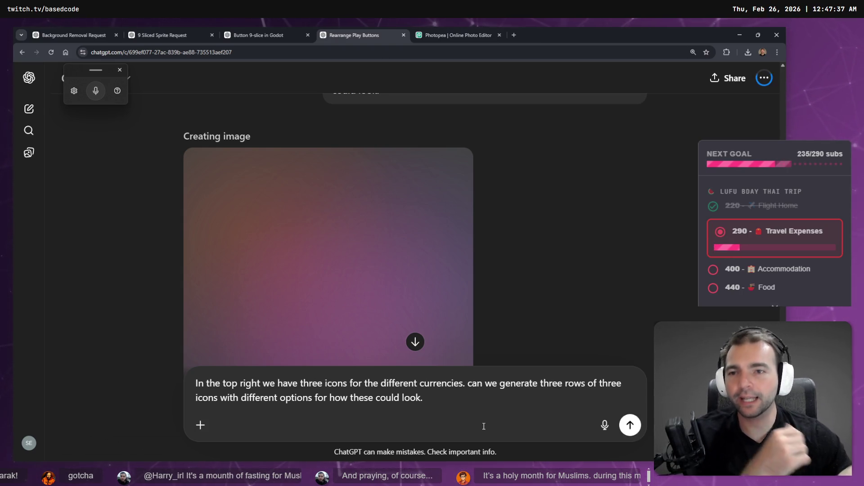
{"action": "scroll", "coordinate": [507, 188], "scroll_direction": "down", "scroll_amount": 1}
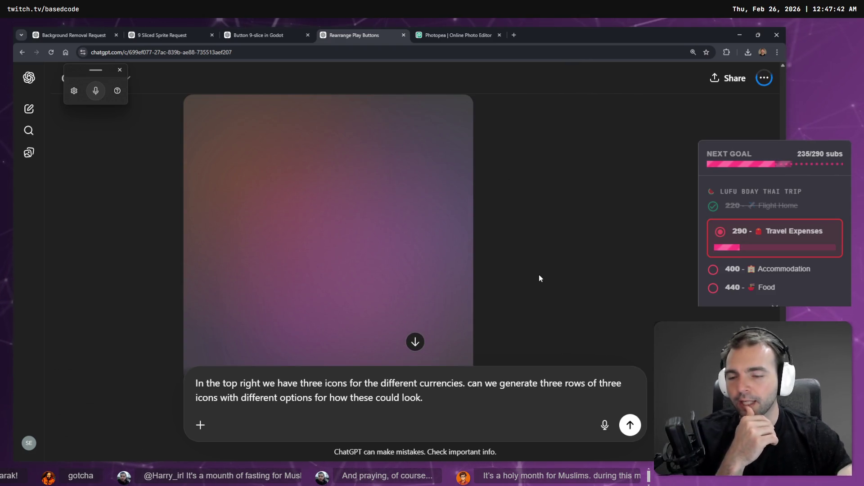
{"action": "key", "text": "ctrl+a"}
{"action": "key", "text": "BackSpace"}
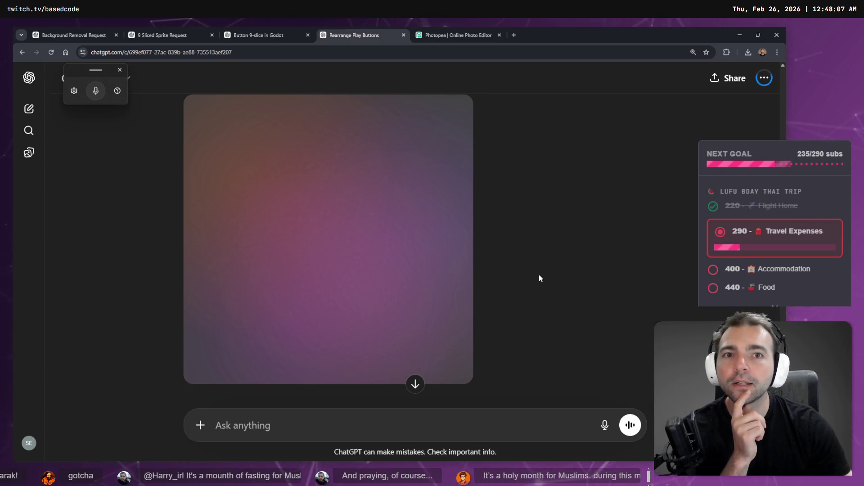
Look through Photopea and other chats while the image renders, then return to the running game
{"action": "left_click", "coordinate": [458, 30]}
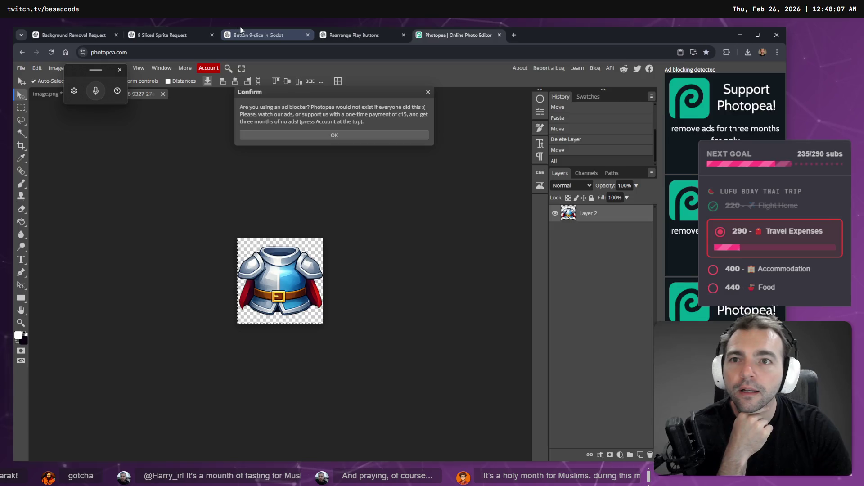
{"action": "left_click", "coordinate": [261, 34]}
{"action": "left_click", "coordinate": [204, 29]}
{"action": "left_click", "coordinate": [66, 33]}
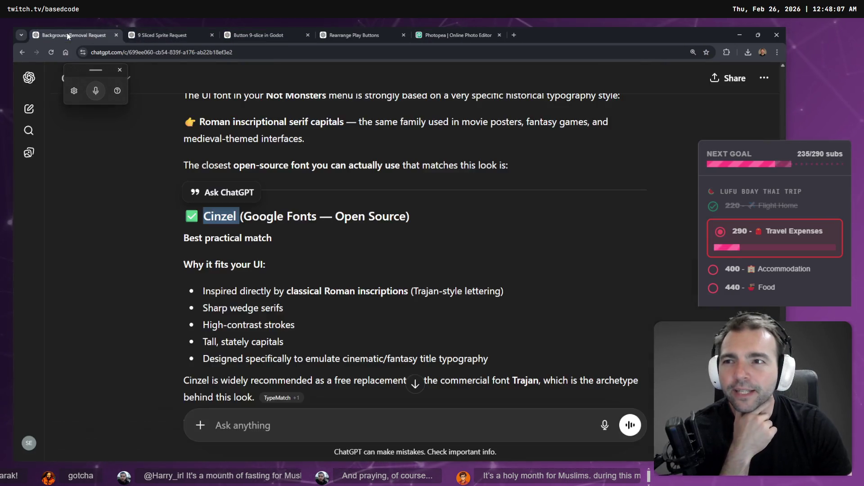
{"action": "left_click", "coordinate": [369, 35]}
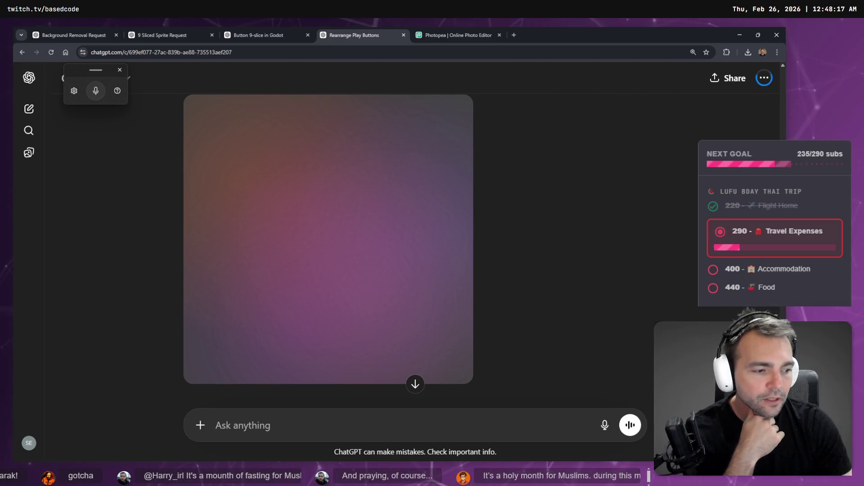
{"action": "key", "text": "alt+Tab"}
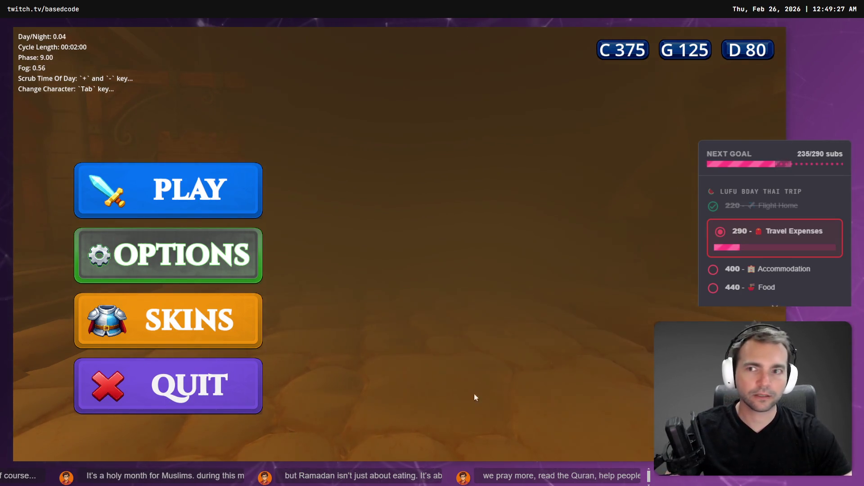
Return to ChatGPT, look over the coin, heart and gem icon grid, and focus the message box
{"action": "key", "text": "alt+Tab"}
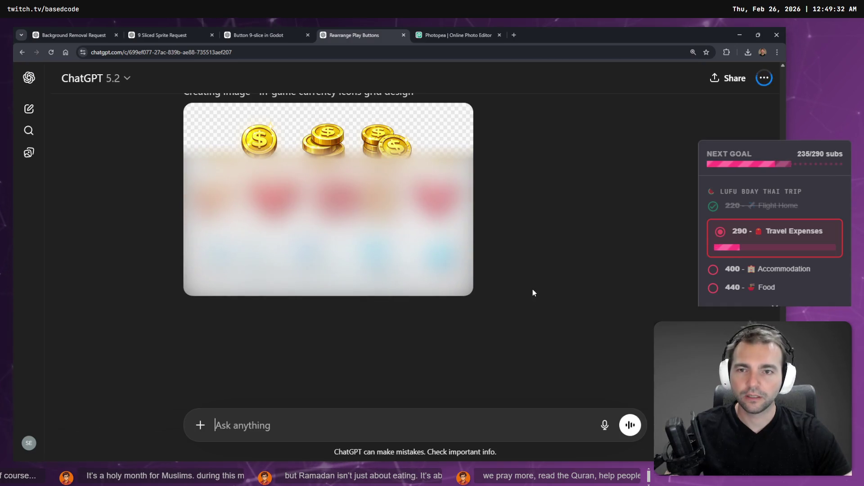
{"action": "scroll", "coordinate": [446, 193], "scroll_direction": "up", "scroll_amount": 5}
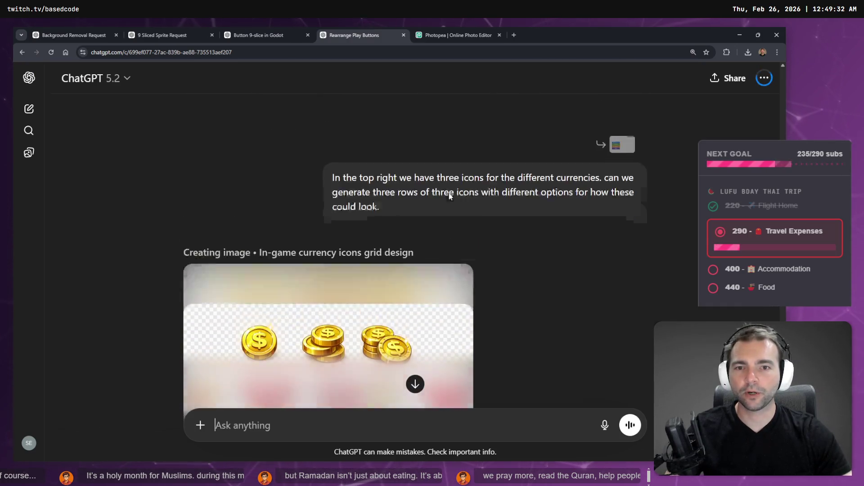
{"action": "scroll", "coordinate": [468, 196], "scroll_direction": "down", "scroll_amount": 5}
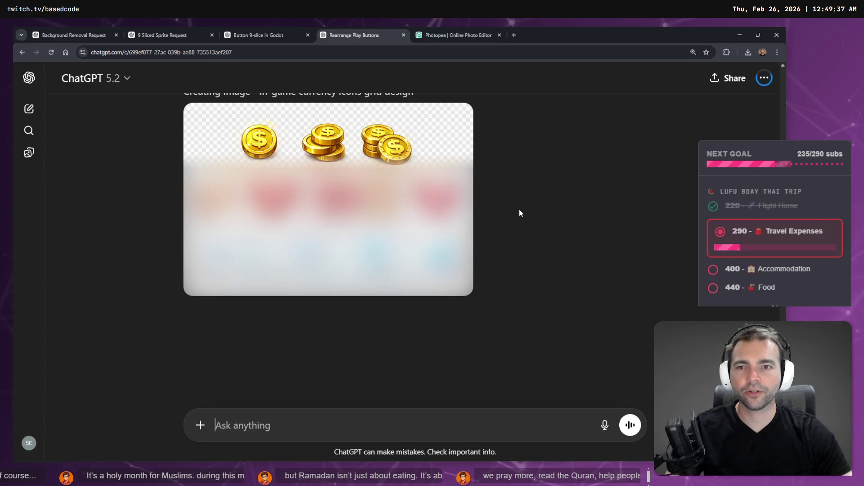
{"action": "scroll", "coordinate": [525, 207], "scroll_direction": "up", "scroll_amount": 5}
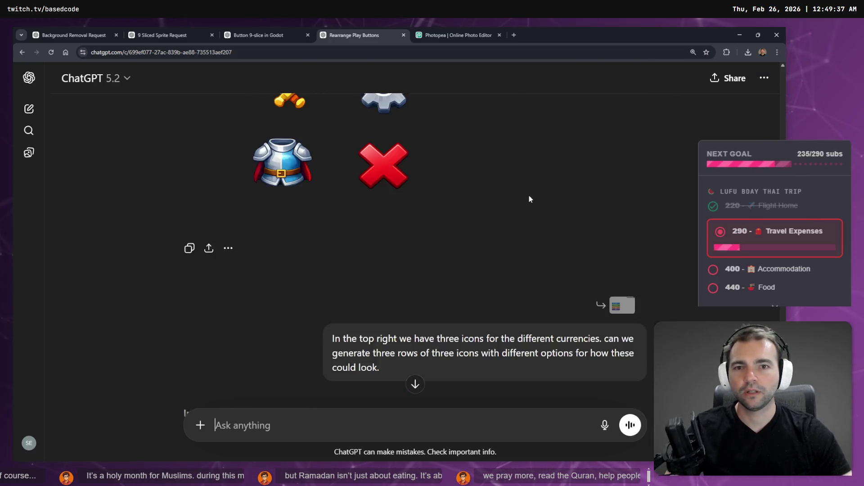
{"action": "scroll", "coordinate": [527, 200], "scroll_direction": "down", "scroll_amount": 5}
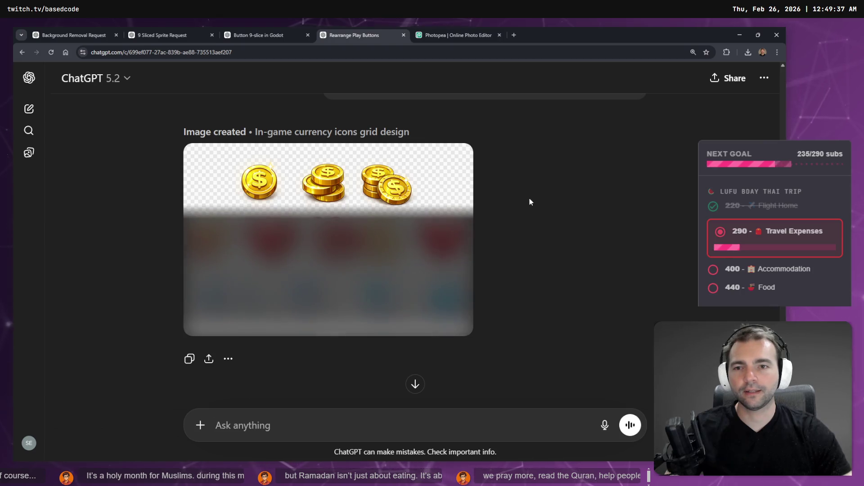
{"action": "scroll", "coordinate": [538, 196], "scroll_direction": "up", "scroll_amount": 5}
{"action": "scroll", "coordinate": [538, 198], "scroll_direction": "up", "scroll_amount": 5}
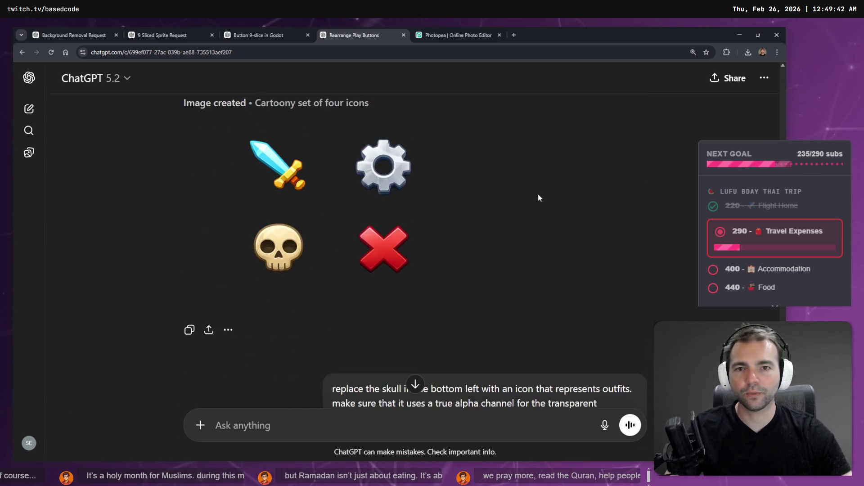
{"action": "scroll", "coordinate": [566, 210], "scroll_direction": "down", "scroll_amount": 5}
{"action": "scroll", "coordinate": [561, 218], "scroll_direction": "down", "scroll_amount": 5}
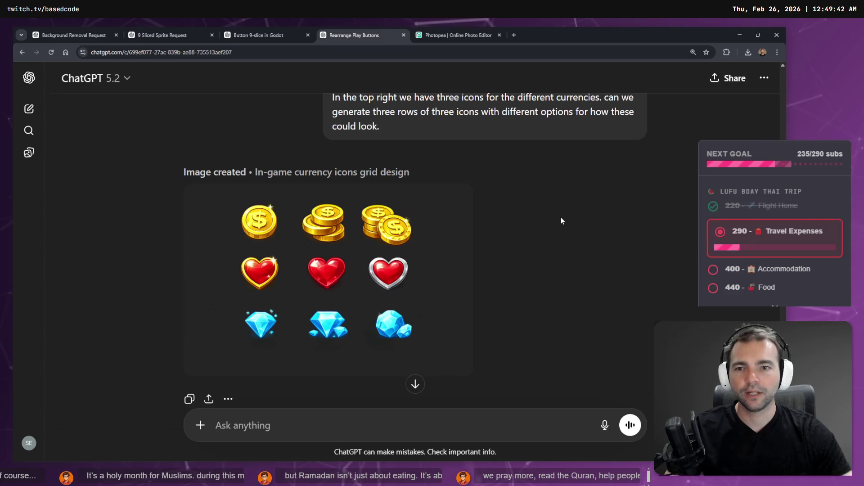
{"action": "mouse_move", "coordinate": [314, 219]}
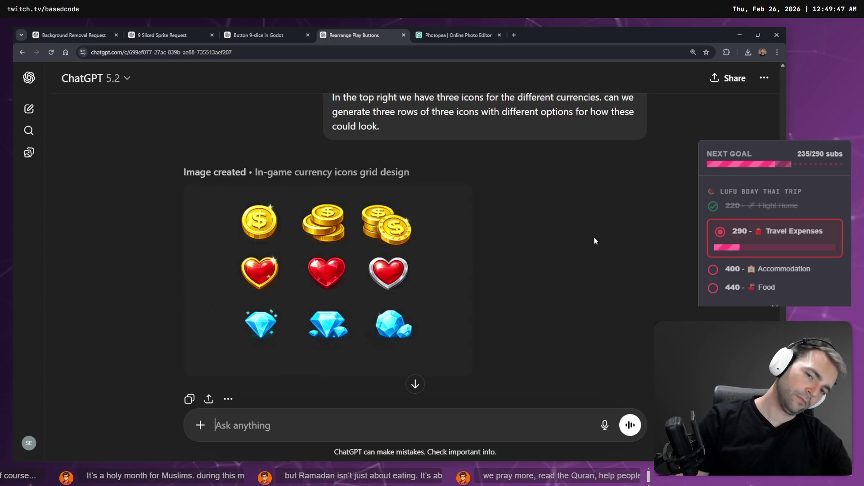
{"action": "scroll", "coordinate": [540, 325], "scroll_direction": "up", "scroll_amount": 5}
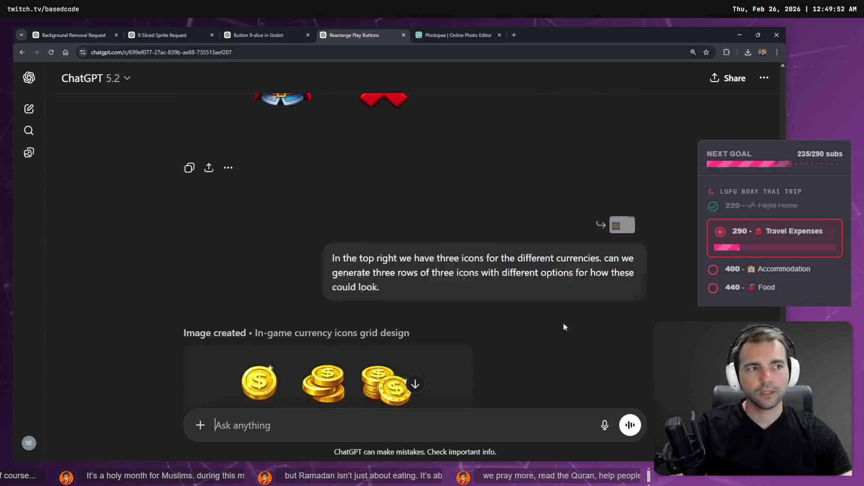
{"action": "scroll", "coordinate": [563, 323], "scroll_direction": "down", "scroll_amount": 3}
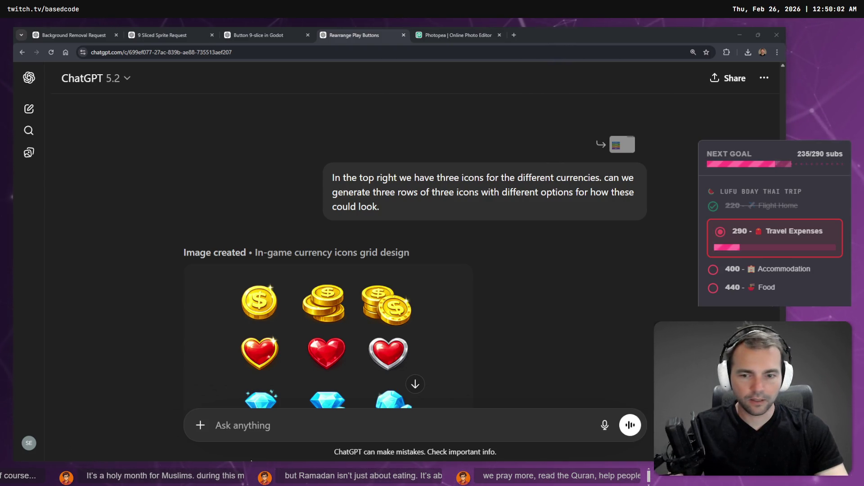
{"action": "left_click", "coordinate": [261, 434]}
Dictate the prompt intro and paste the design document's currency text inside a ``` code fence
{"action": "key", "text": "super+h"}
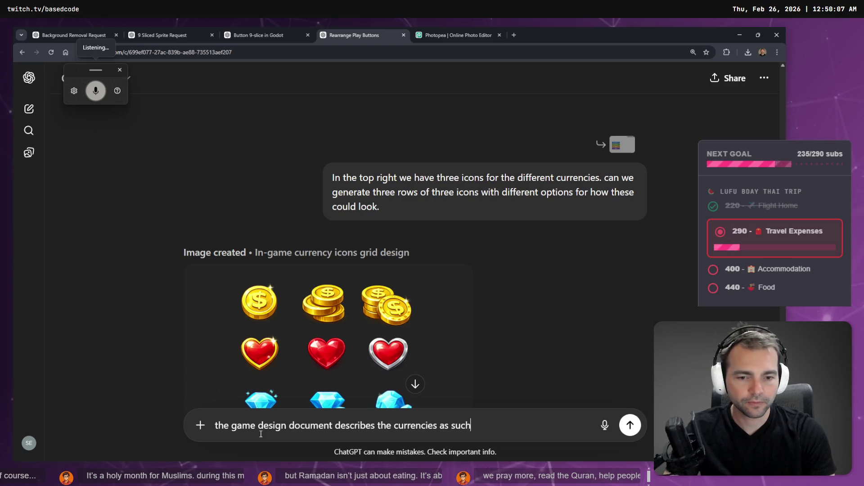
{"action": "key", "text": "shift+Return"}
{"action": "key", "text": "shift+Return"}
{"action": "type", "text": "```"}
{"action": "key", "text": "shift+Return"}
{"action": "key", "text": "shift+Return"}
{"action": "type", "text": "`"}
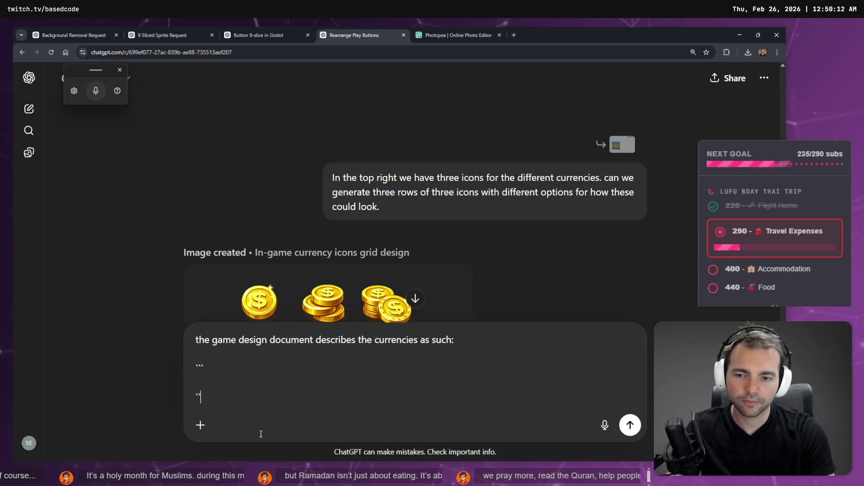
{"action": "key", "text": "ctrl+v"}
{"action": "scroll", "coordinate": [260, 433], "scroll_direction": "up", "scroll_amount": 5}
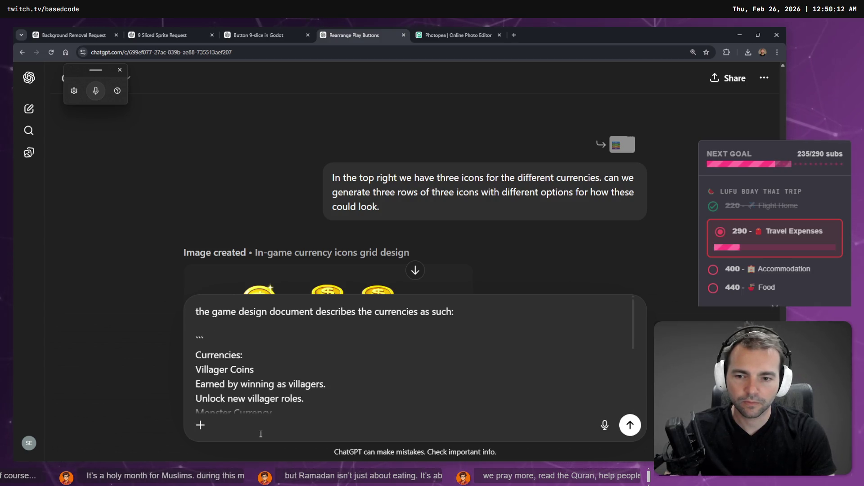
{"action": "scroll", "coordinate": [261, 433], "scroll_direction": "down", "scroll_amount": 5}
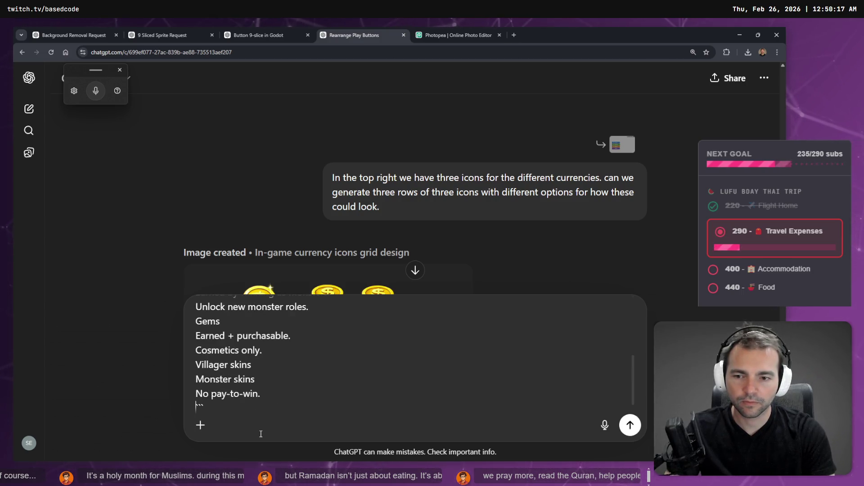
{"action": "scroll", "coordinate": [261, 433], "scroll_direction": "up", "scroll_amount": 5}
Mark Villager Coins and the other currency names as # headings in the pasted text
{"action": "left_click", "coordinate": [263, 366]}
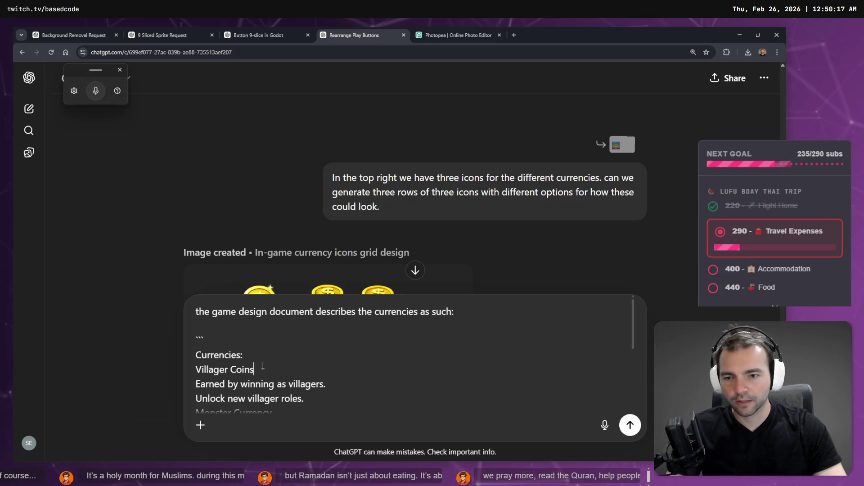
{"action": "type", "text": "#"}
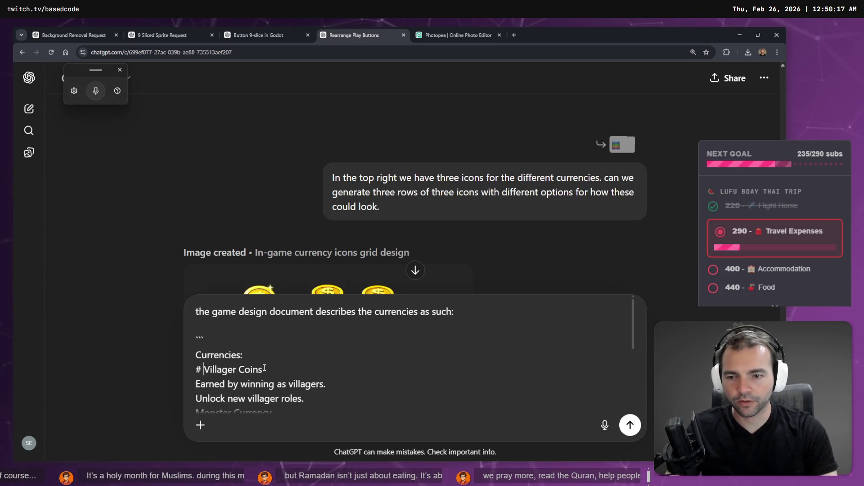
{"action": "key", "text": "Down"}
{"action": "key", "text": "Down"}
{"action": "key", "text": "Down"}
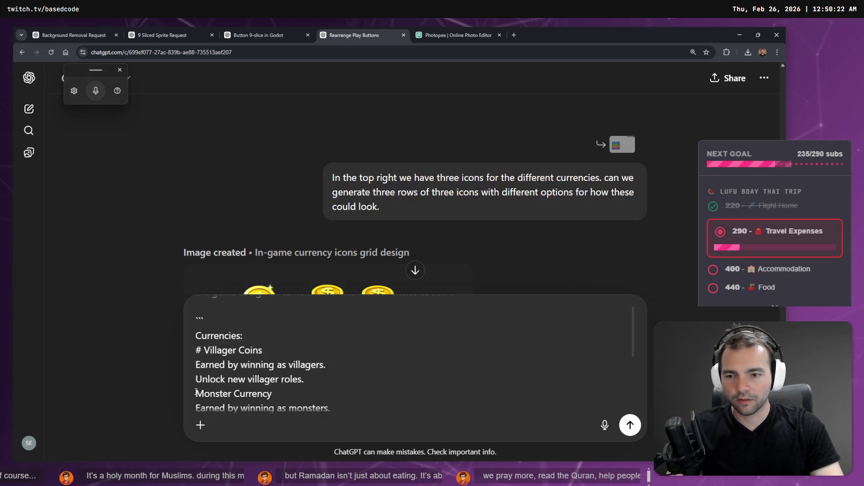
{"action": "scroll", "coordinate": [196, 392], "scroll_direction": "down", "scroll_amount": 5}
{"action": "scroll", "coordinate": [202, 391], "scroll_direction": "up", "scroll_amount": 8}
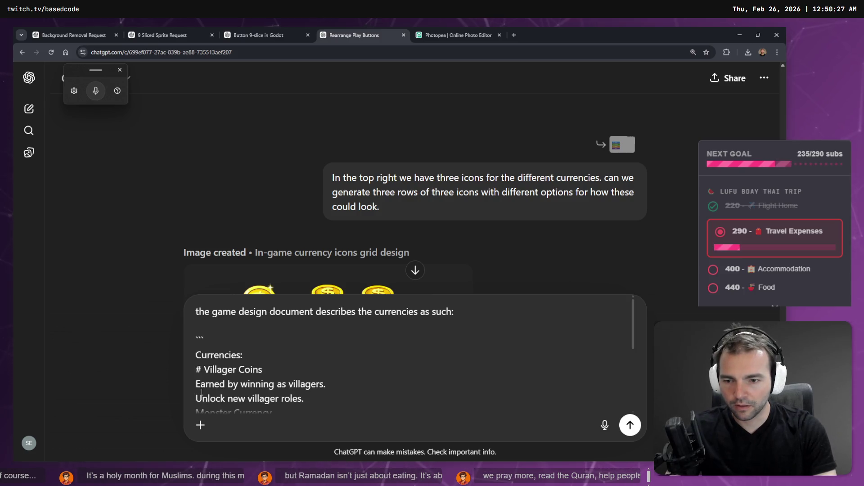
{"action": "scroll", "coordinate": [202, 392], "scroll_direction": "down", "scroll_amount": 5}
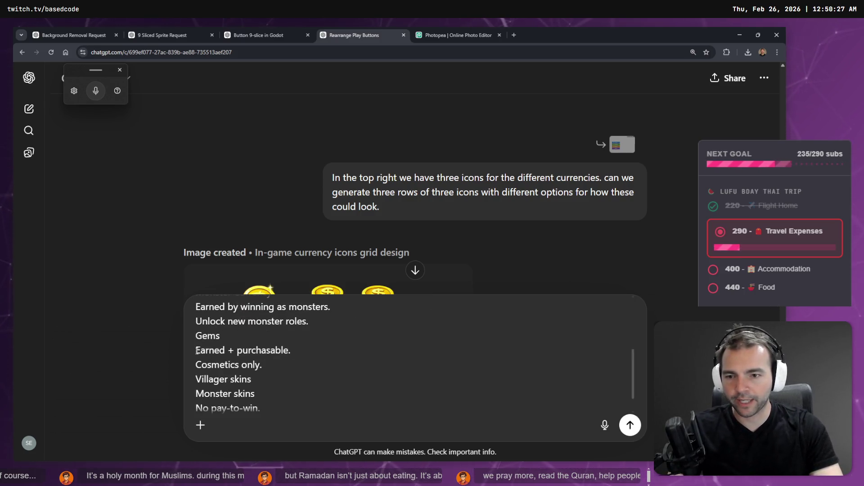
{"action": "type", "text": "```"}
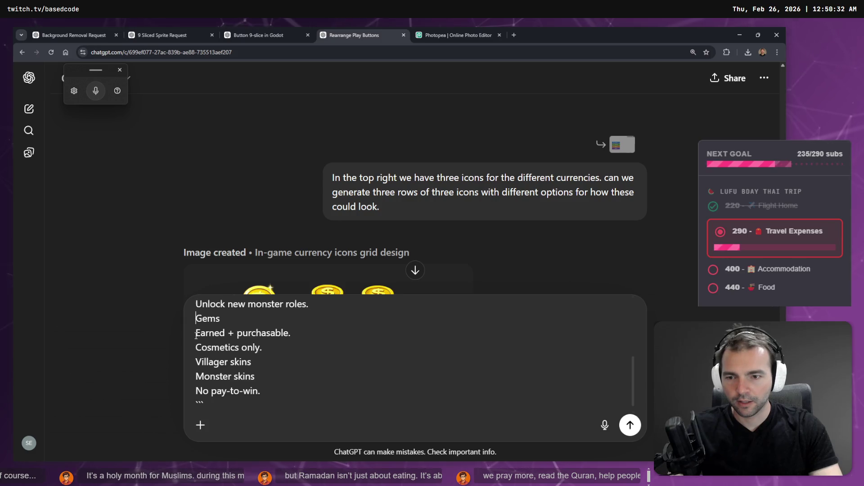
{"action": "type", "text": "#"}
{"action": "scroll", "coordinate": [236, 337], "scroll_direction": "up", "scroll_amount": 1}
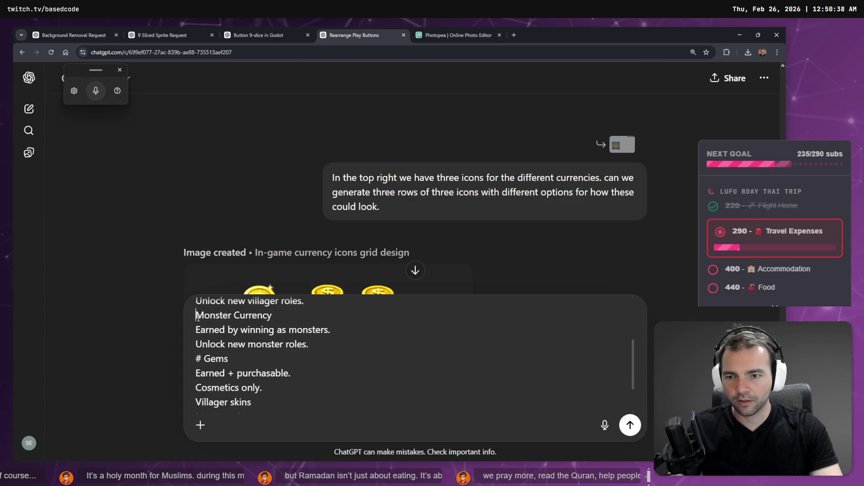
{"action": "type", "text": "#"}
{"action": "scroll", "coordinate": [212, 333], "scroll_direction": "up", "scroll_amount": 1}
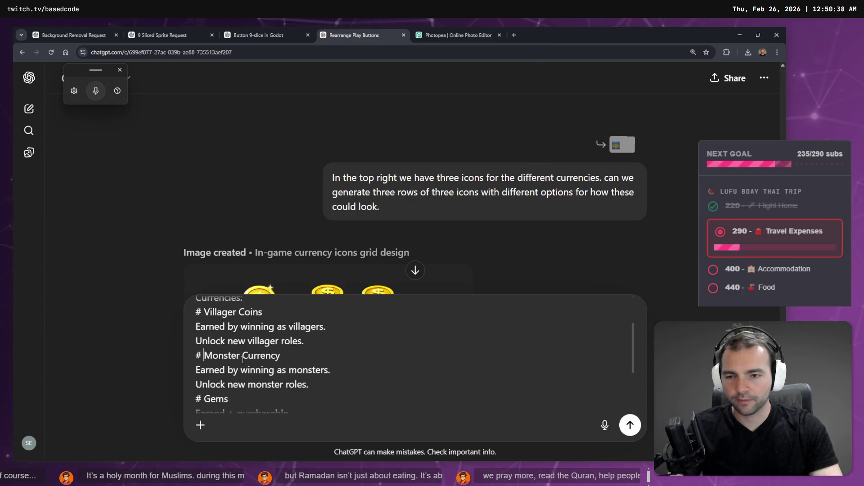
{"action": "scroll", "coordinate": [327, 347], "scroll_direction": "up", "scroll_amount": 1}
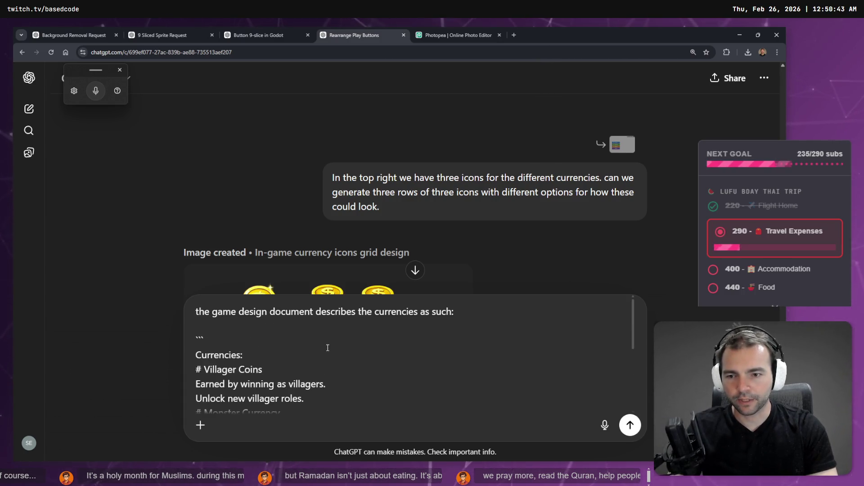
{"action": "scroll", "coordinate": [358, 370], "scroll_direction": "down", "scroll_amount": 2}
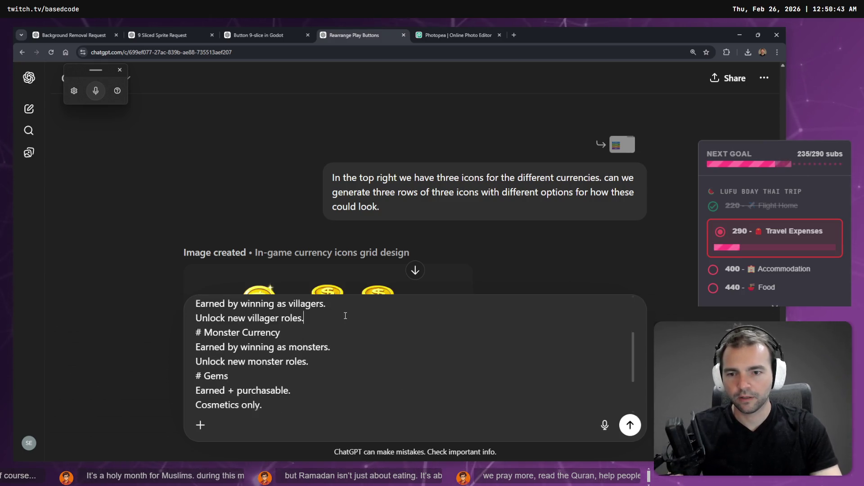
Add blank lines between the Villager Coins, Monster Currency and Gems sections, then start a line after the block
{"action": "key", "text": "Return"}
{"action": "scroll", "coordinate": [345, 316], "scroll_direction": "up", "scroll_amount": 1}
{"action": "key", "text": "Down"}
{"action": "key", "text": "Down"}
{"action": "key", "text": "Down"}
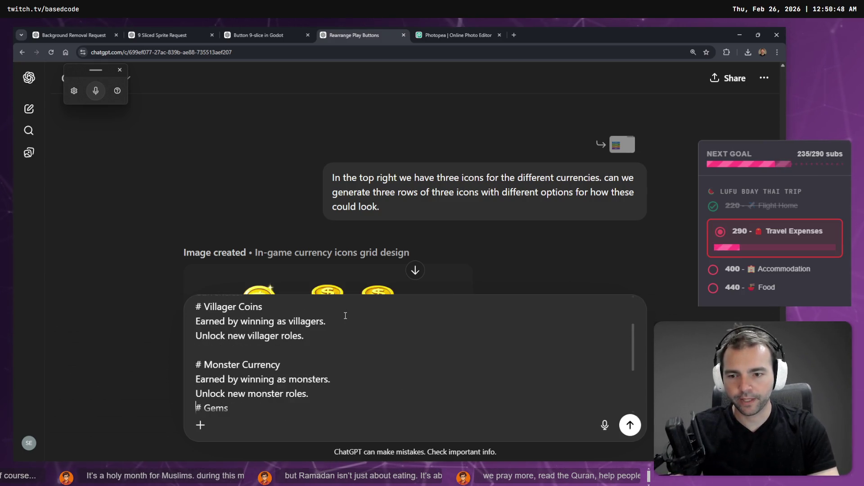
{"action": "scroll", "coordinate": [345, 315], "scroll_direction": "up", "scroll_amount": 1}
{"action": "scroll", "coordinate": [346, 315], "scroll_direction": "down", "scroll_amount": 1}
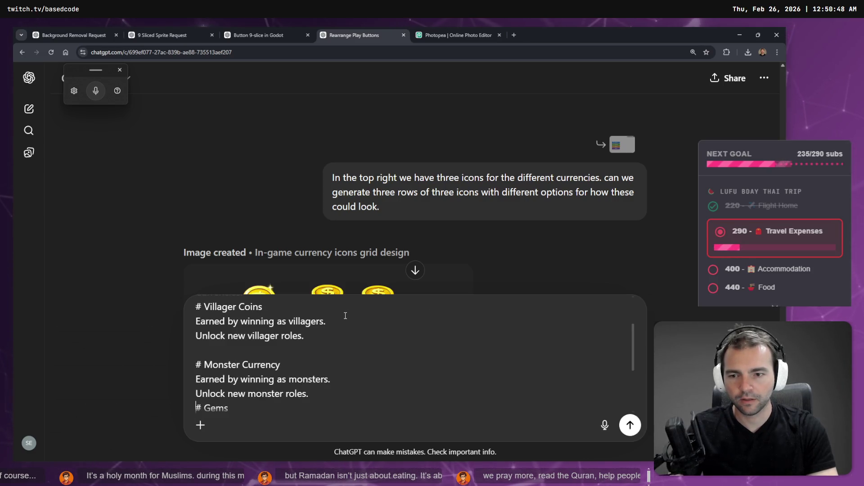
{"action": "key", "text": "Return"}
{"action": "key", "text": "Down"}
{"action": "key", "text": "Down"}
{"action": "key", "text": "Down"}
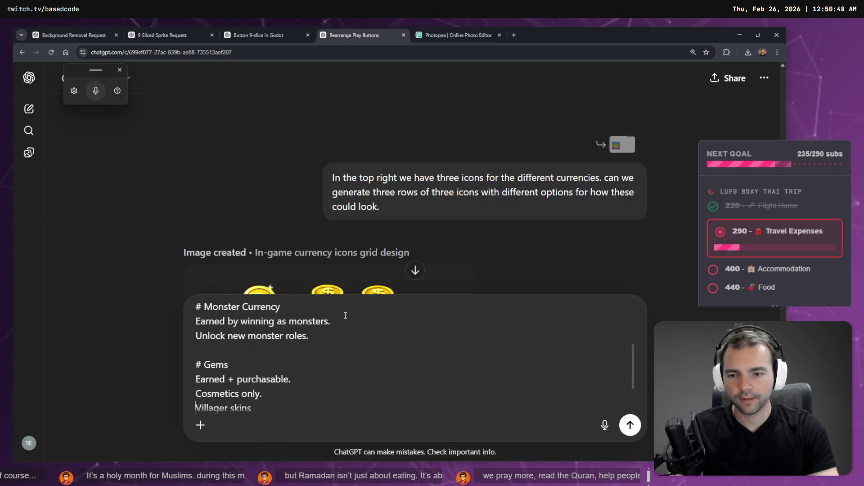
{"action": "key", "text": "ctrl+End"}
{"action": "key", "text": "Return"}
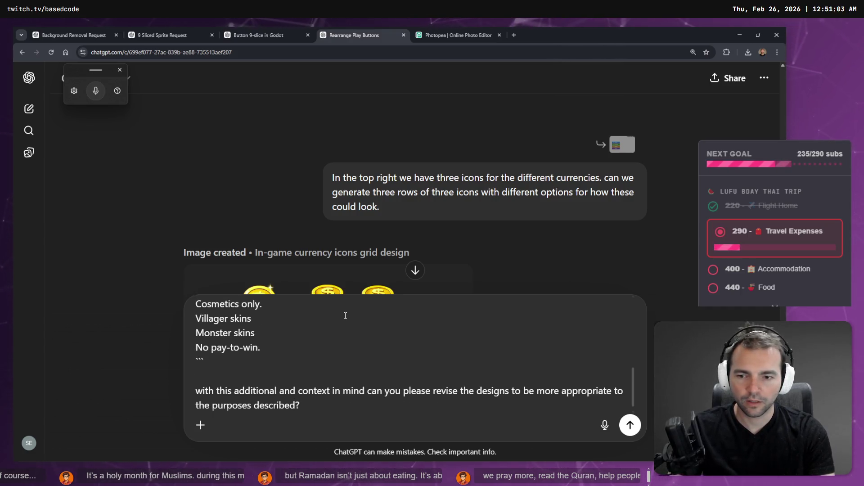
Send the icon revision request, check the other chats and Photopea, then return to the Rearrange Play Buttons chat
{"action": "key", "text": "Return"}
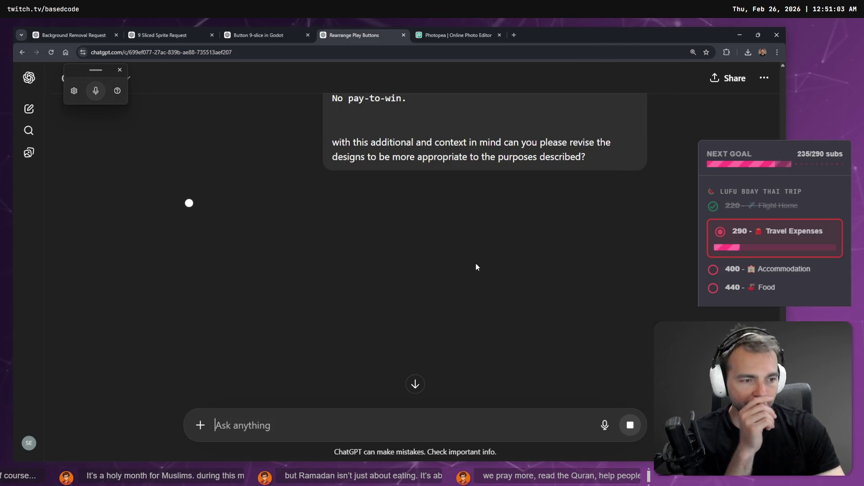
{"action": "left_click", "coordinate": [259, 34]}
{"action": "left_click", "coordinate": [384, 31]}
{"action": "left_click", "coordinate": [450, 35]}
{"action": "left_click", "coordinate": [351, 31]}
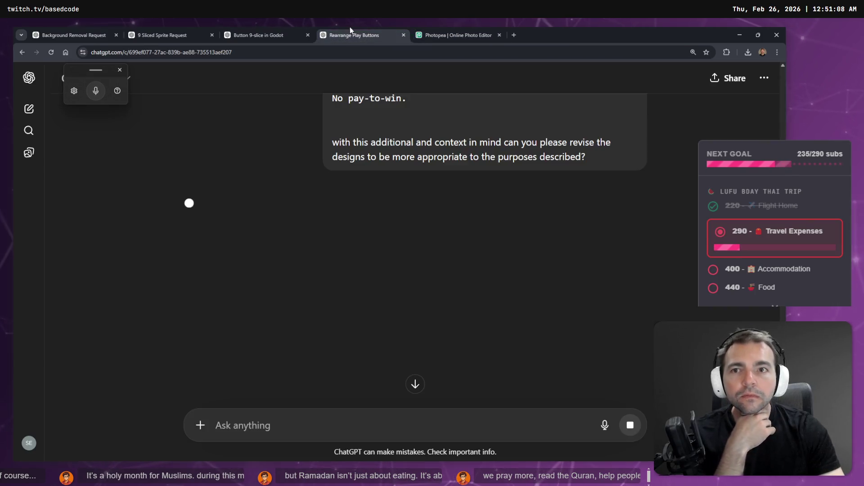
{"action": "left_click", "coordinate": [144, 29]}
{"action": "left_click", "coordinate": [75, 35]}
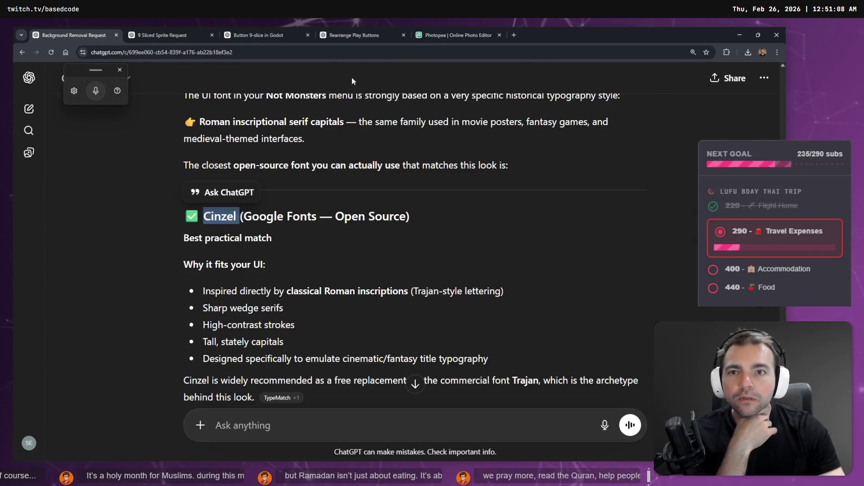
{"action": "left_click", "coordinate": [351, 35]}
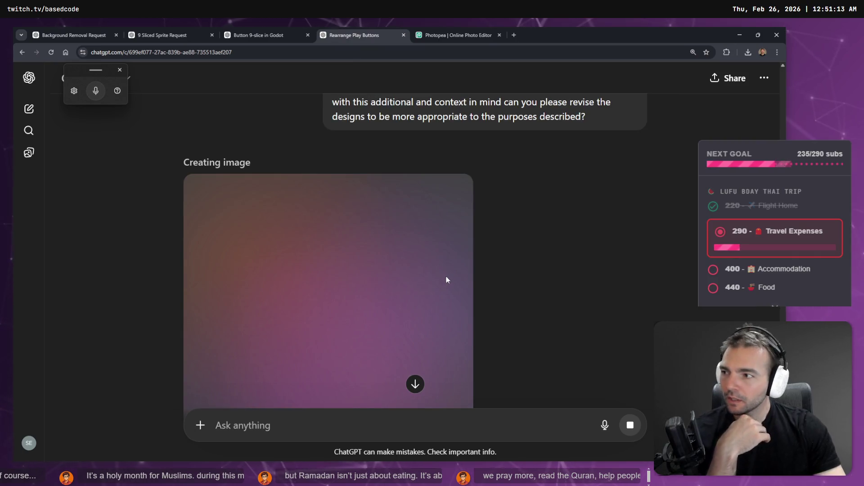
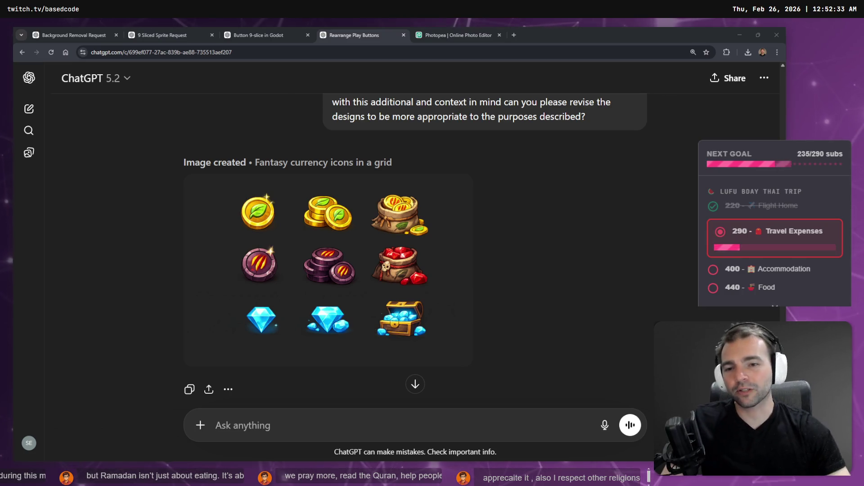
Copy the generated fantasy currency icon grid image from ChatGPT and bring up Photopea
{"action": "mouse_move", "coordinate": [386, 247]}
{"action": "key", "text": "super+h"}
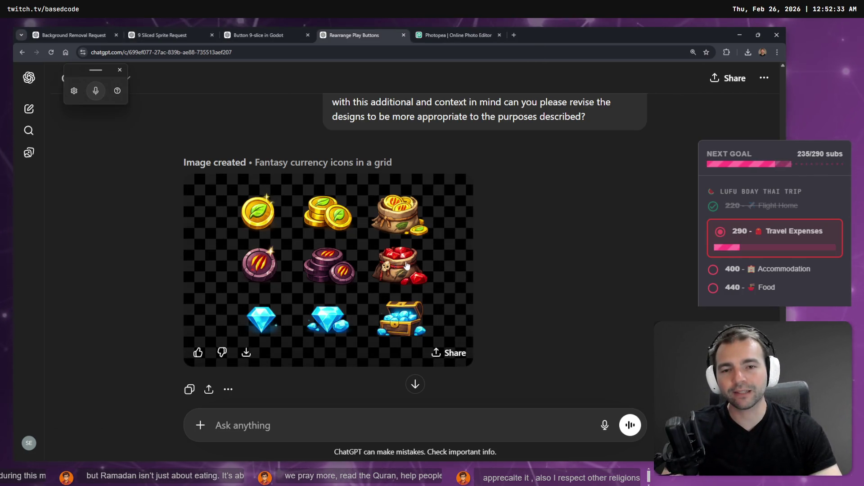
{"action": "left_click", "coordinate": [386, 247]}
{"action": "right_click", "coordinate": [413, 229]}
{"action": "left_click", "coordinate": [445, 260]}
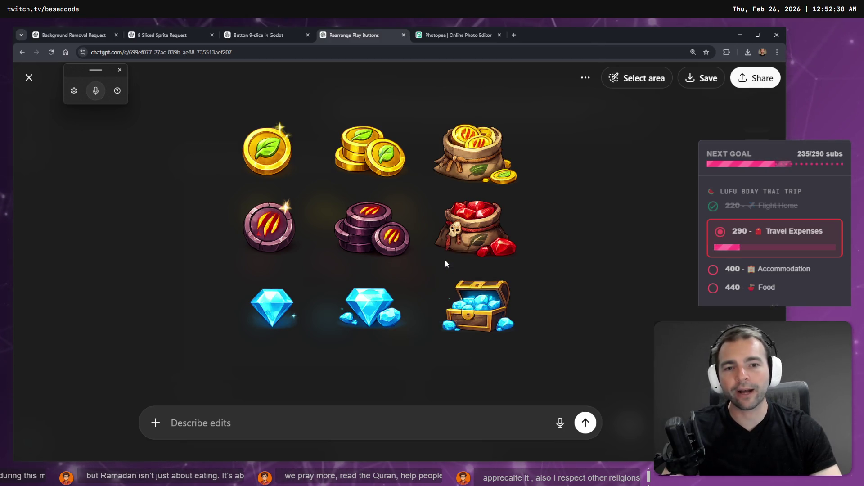
{"action": "left_click", "coordinate": [459, 37]}
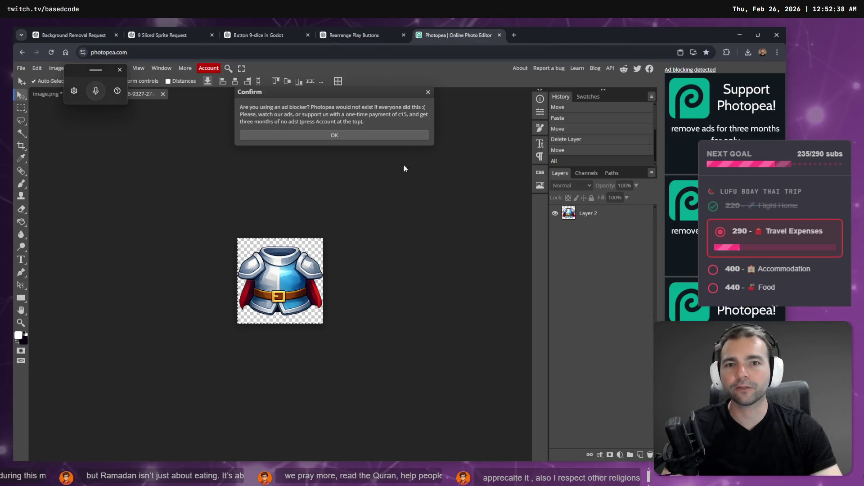
Paste the icon grid as a new layer, center the purple claw coin, and hide the armour layer
{"action": "left_click", "coordinate": [428, 92]}
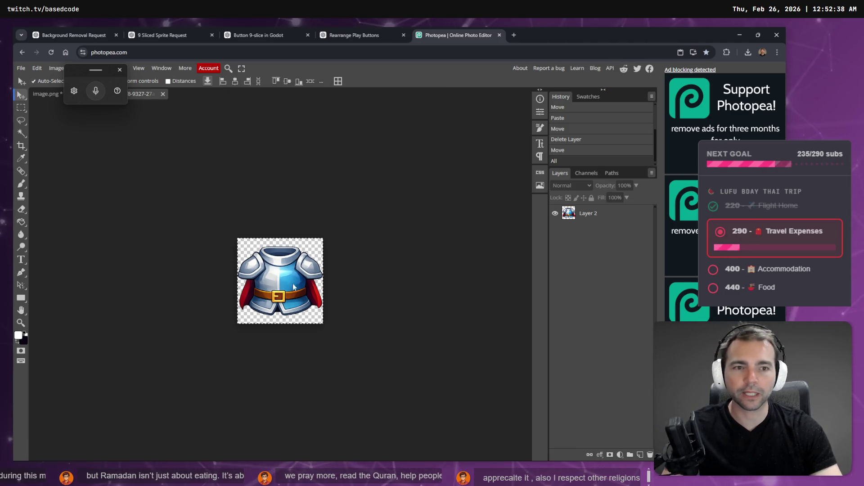
{"action": "key", "text": "ctrl+v"}
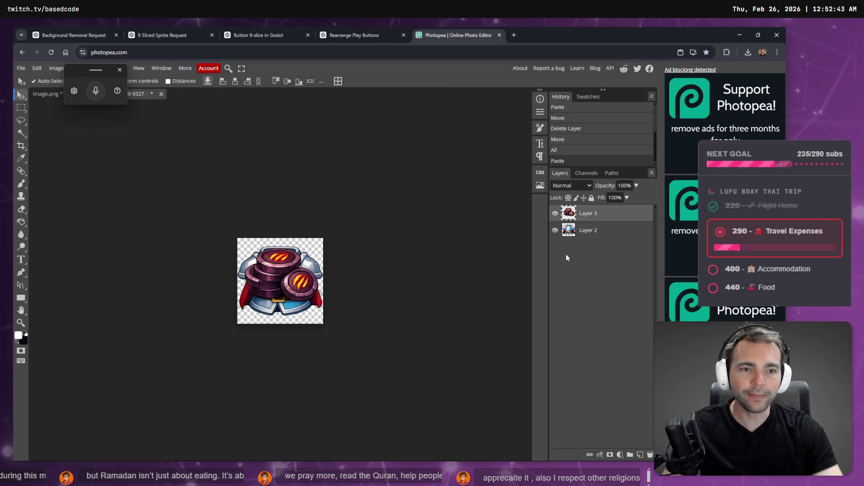
{"action": "mouse_move", "coordinate": [264, 277]}
{"action": "left_mouse_down"}
{"action": "mouse_move", "coordinate": [525, 280]}
{"action": "mouse_move", "coordinate": [339, 276]}
{"action": "mouse_move", "coordinate": [361, 280]}
{"action": "left_mouse_up"}
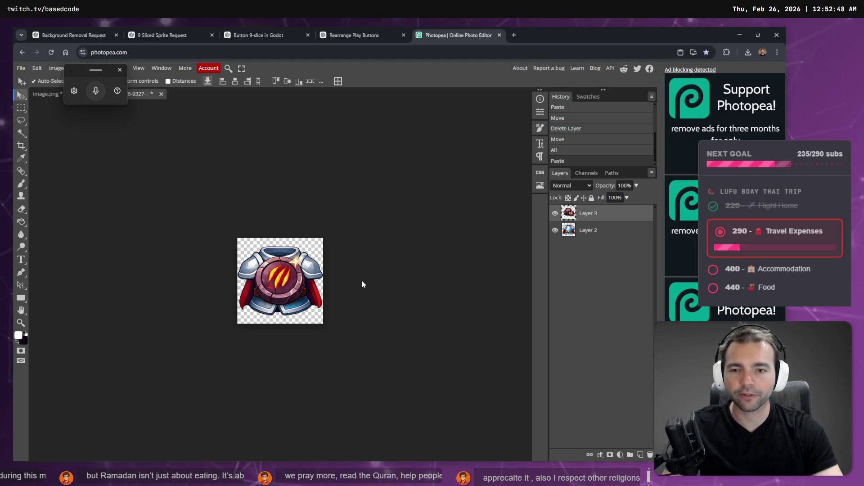
{"action": "left_click", "coordinate": [555, 231]}
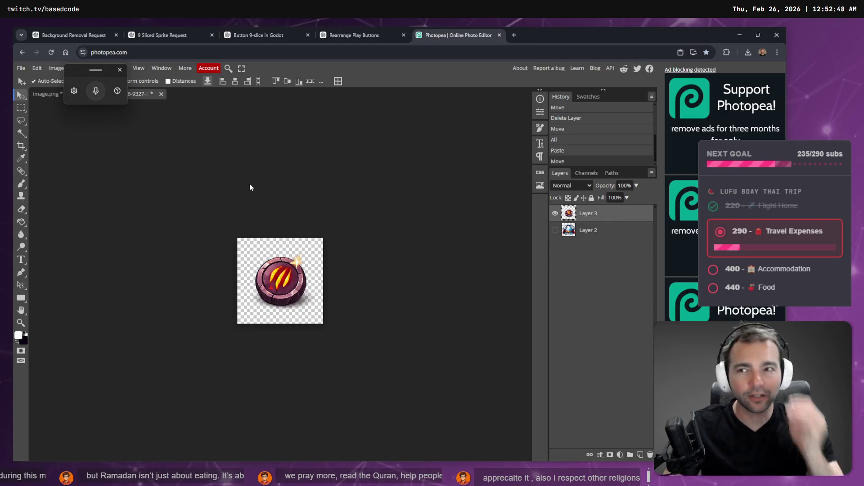
{"action": "left_click", "coordinate": [119, 69]}
Export the framed purple claw coin as a 319×319 PNG named MonsterCurrencyIcon.png
{"action": "left_click", "coordinate": [21, 68]}
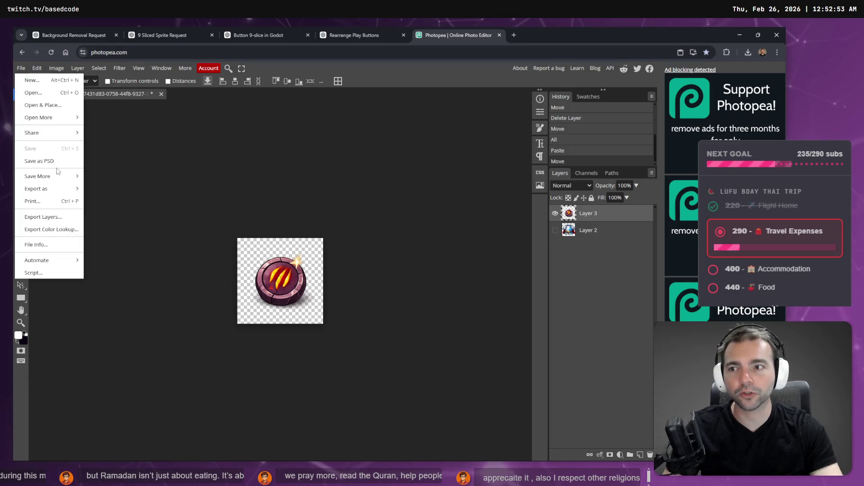
{"action": "mouse_move", "coordinate": [72, 189]}
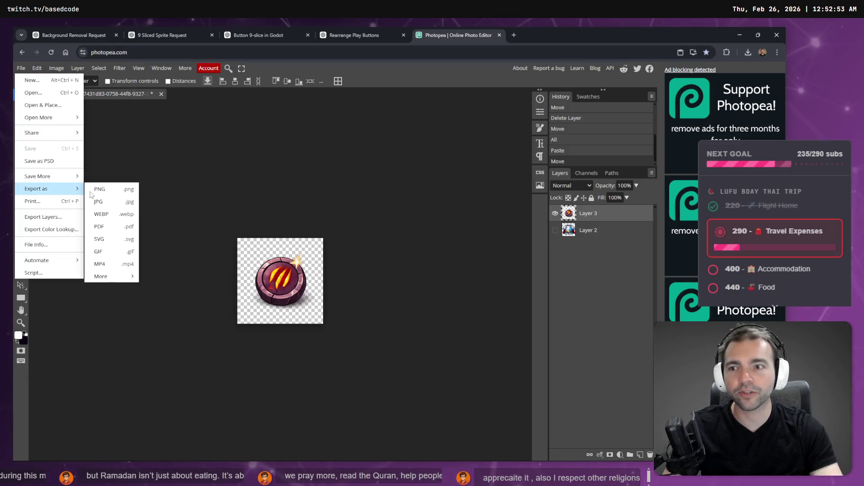
{"action": "left_click", "coordinate": [127, 191]}
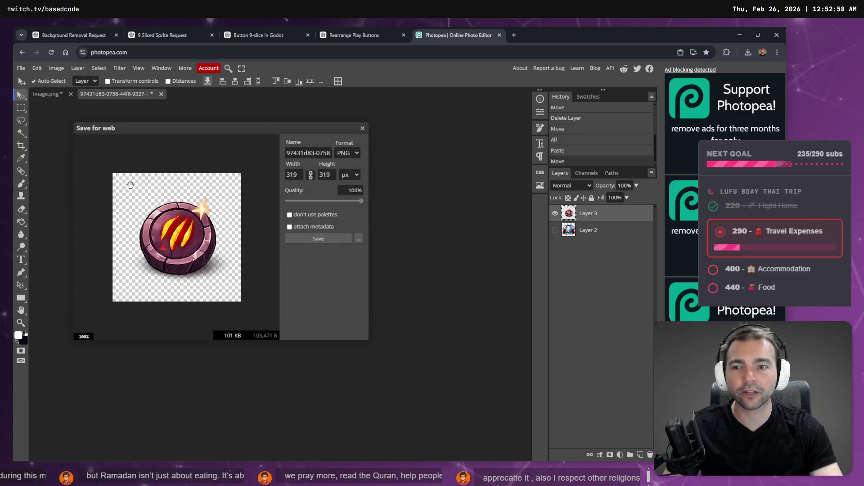
{"action": "left_click", "coordinate": [325, 153]}
{"action": "key", "text": "Return"}
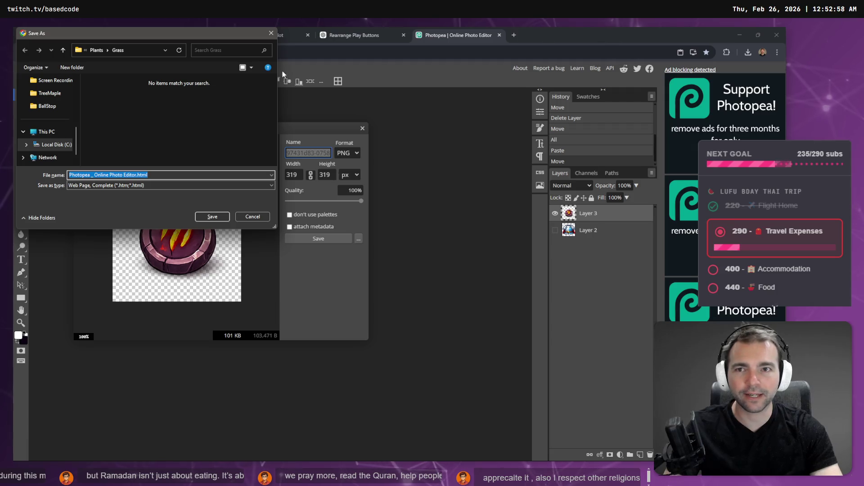
{"action": "key", "text": "Return"}
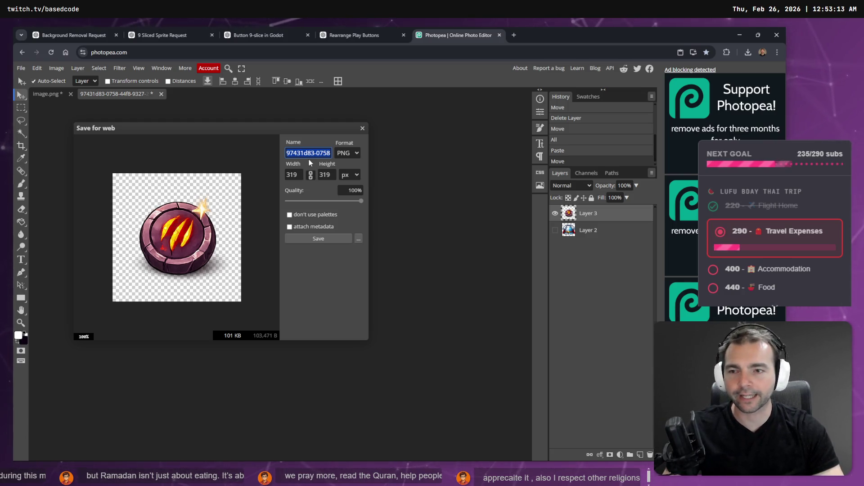
{"action": "mouse_move", "coordinate": [239, 128]}
{"action": "left_mouse_down"}
{"action": "mouse_move", "coordinate": [342, 328]}
{"action": "mouse_move", "coordinate": [374, 200]}
{"action": "left_mouse_up"}
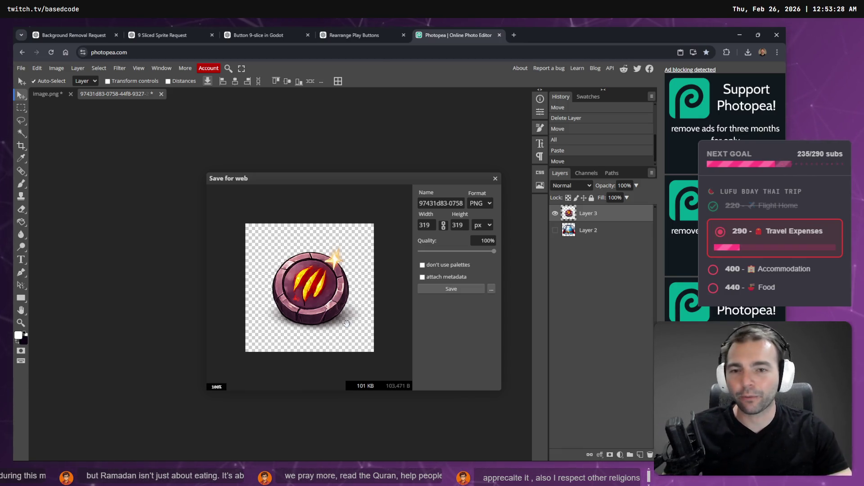
{"action": "triple_click", "coordinate": [444, 209]}
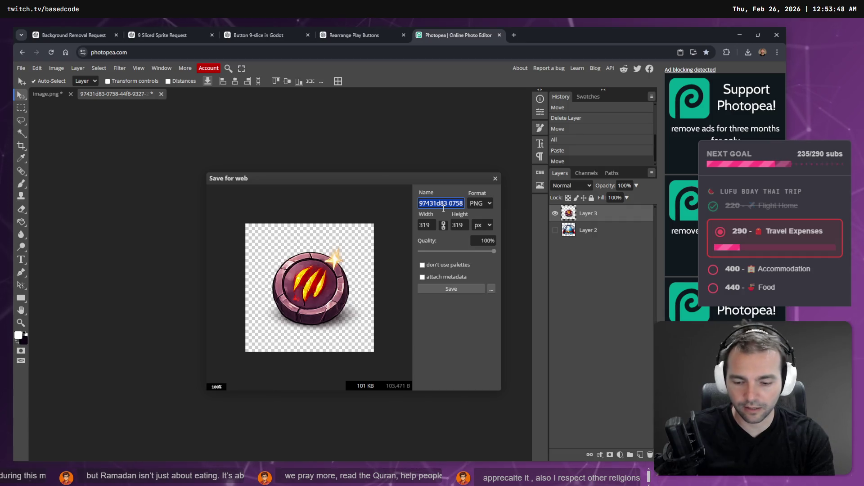
{"action": "type", "text": "MonsterCurr"}
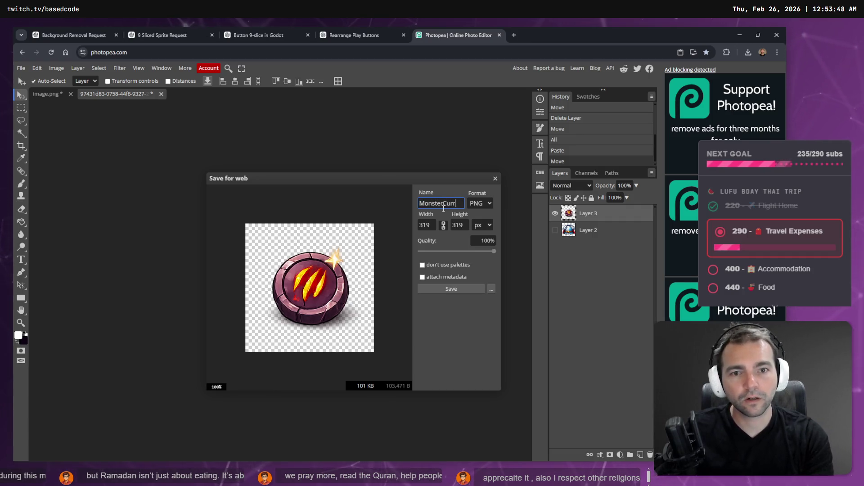
{"action": "type", "text": "ncyIcon"}
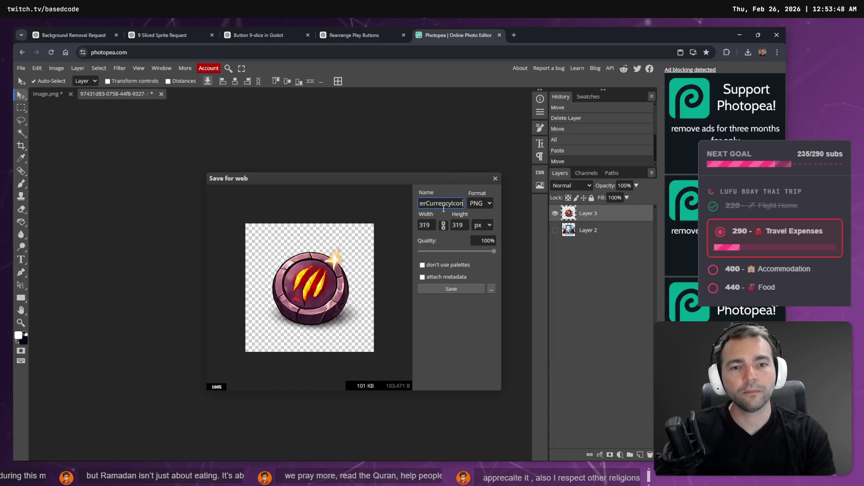
{"action": "left_click", "coordinate": [446, 287]}
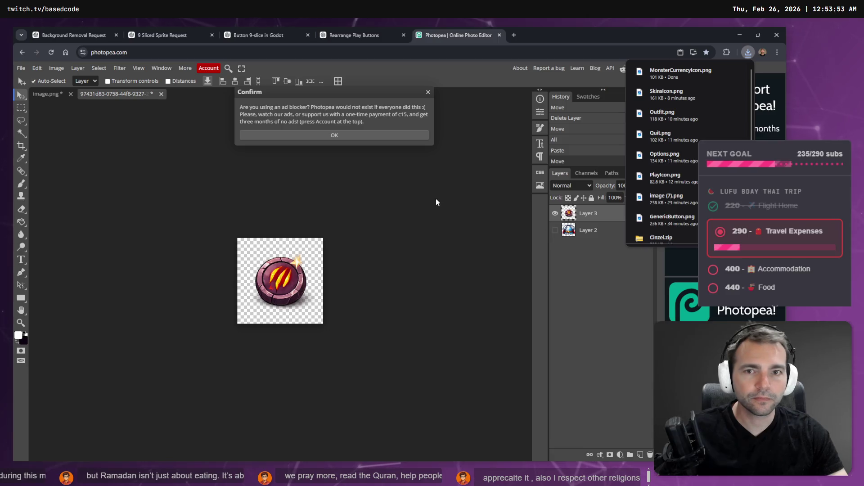
Frame the blue diamond, export it as JemsCurrencyIcon.png, then slide the sheet to the gold leaf coin
{"action": "mouse_move", "coordinate": [255, 294]}
{"action": "left_mouse_down"}
{"action": "mouse_move", "coordinate": [254, 261]}
{"action": "mouse_move", "coordinate": [275, 215]}
{"action": "left_mouse_up"}
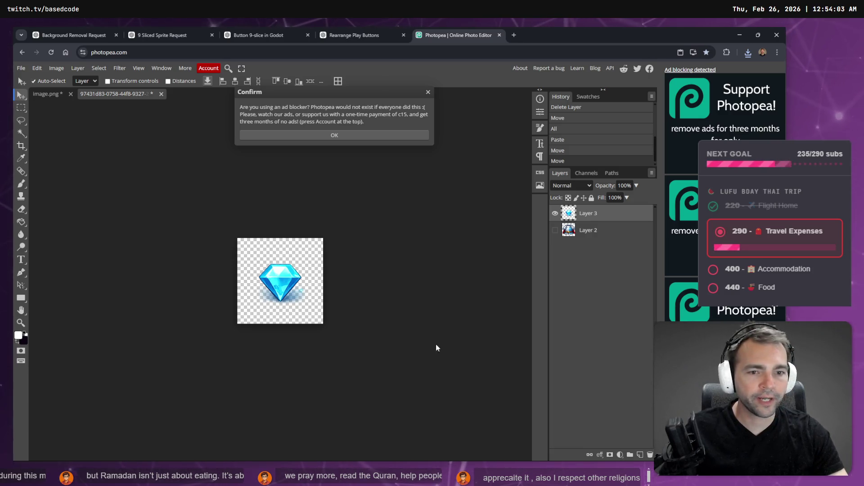
{"action": "left_click", "coordinate": [429, 92]}
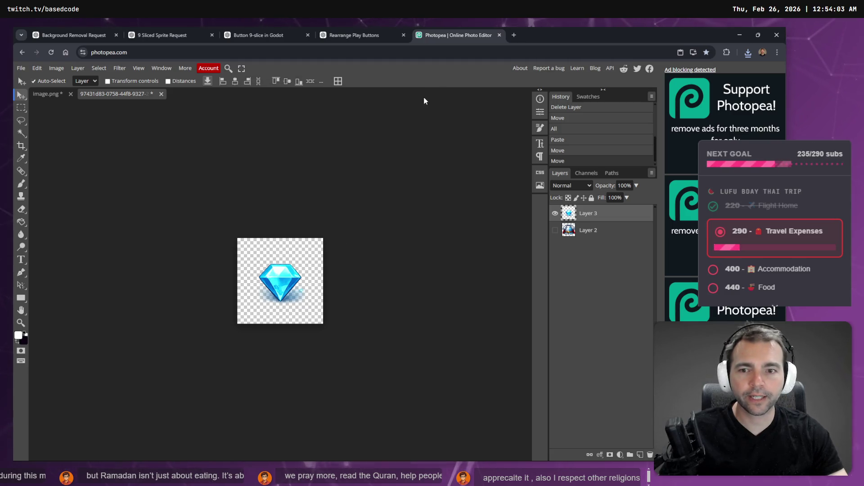
{"action": "left_click", "coordinate": [23, 71]}
{"action": "mouse_move", "coordinate": [54, 188]}
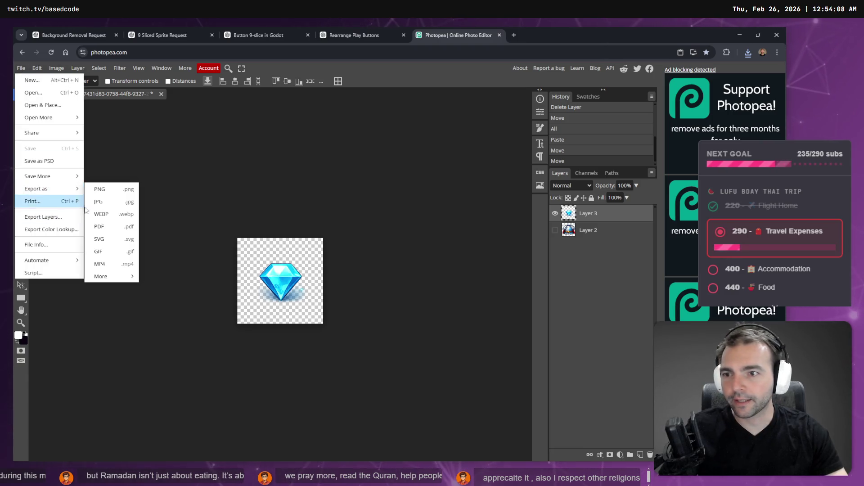
{"action": "left_click", "coordinate": [102, 189]}
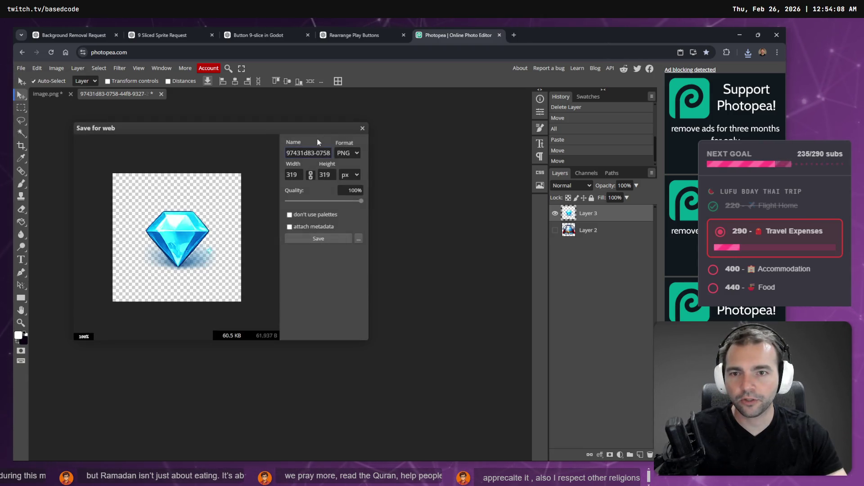
{"action": "type", "text": "JemsCur"}
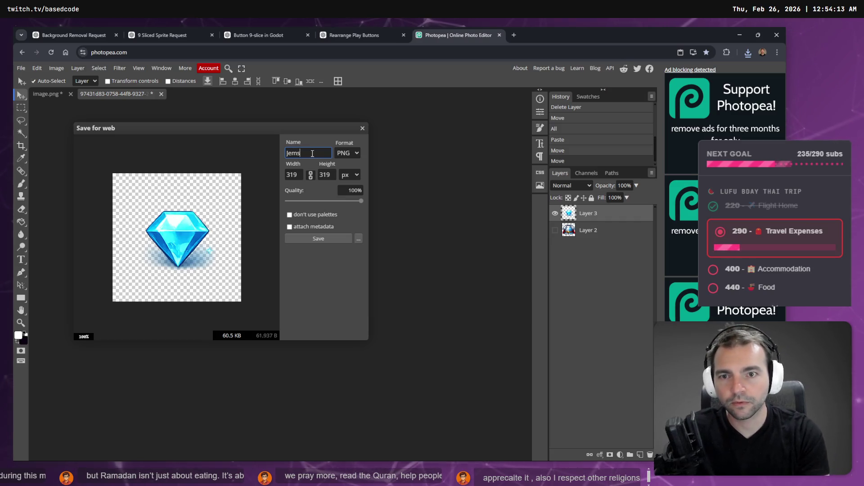
{"action": "type", "text": "ren"}
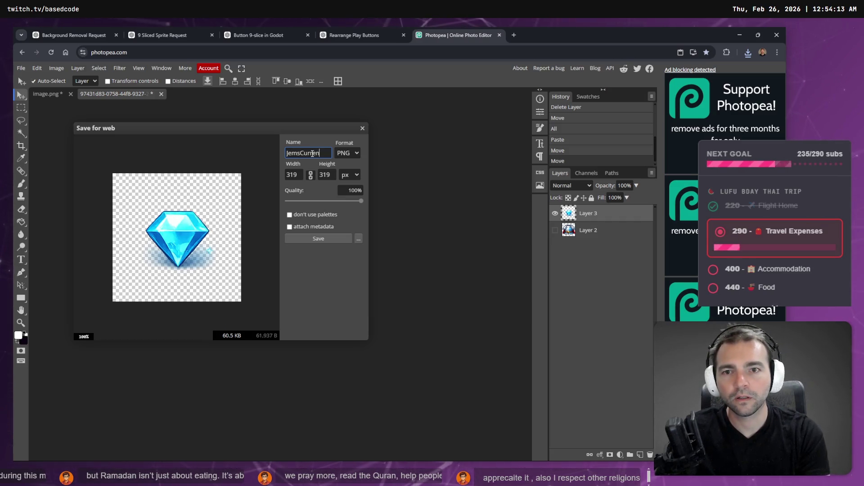
{"action": "type", "text": "yIcon"}
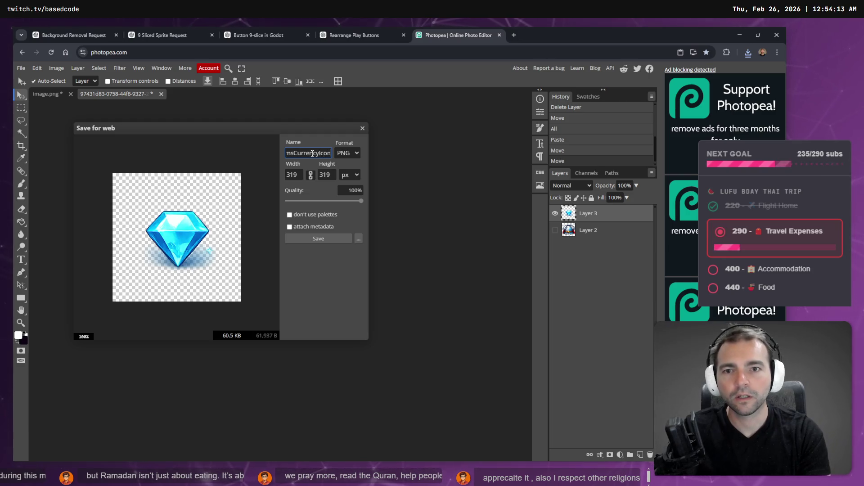
{"action": "left_click", "coordinate": [309, 241]}
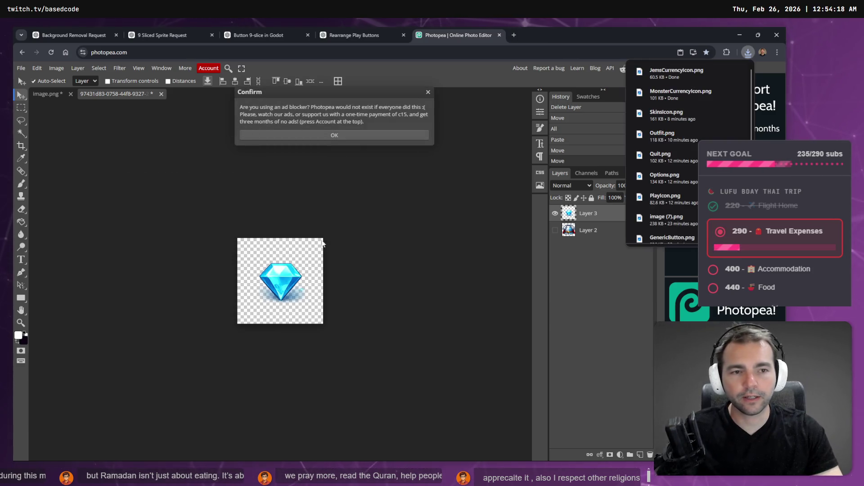
{"action": "mouse_move", "coordinate": [296, 261]}
{"action": "left_mouse_down"}
{"action": "mouse_move", "coordinate": [283, 201]}
{"action": "mouse_move", "coordinate": [293, 302]}
{"action": "mouse_move", "coordinate": [280, 436]}
{"action": "mouse_move", "coordinate": [288, 434]}
{"action": "left_mouse_up"}
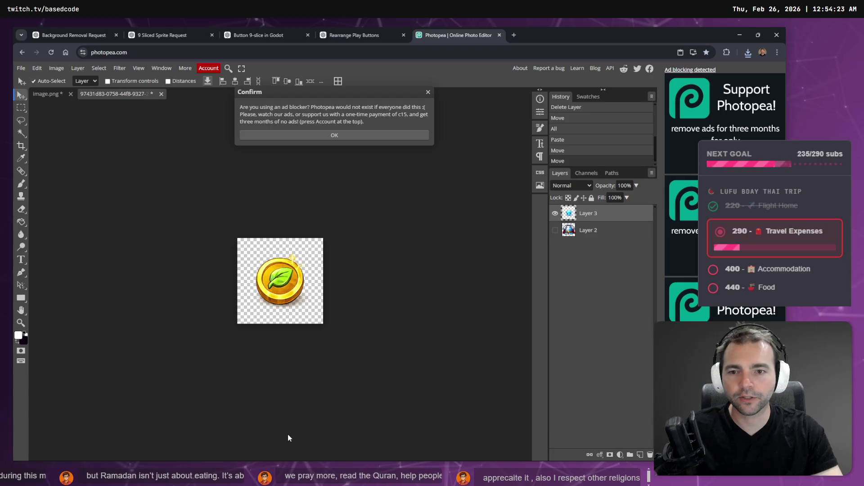
Export the gold leaf coin as VillagerCurrencyIcon.png and show it in the Downloads folder
{"action": "left_click", "coordinate": [20, 68]}
{"action": "mouse_move", "coordinate": [68, 189]}
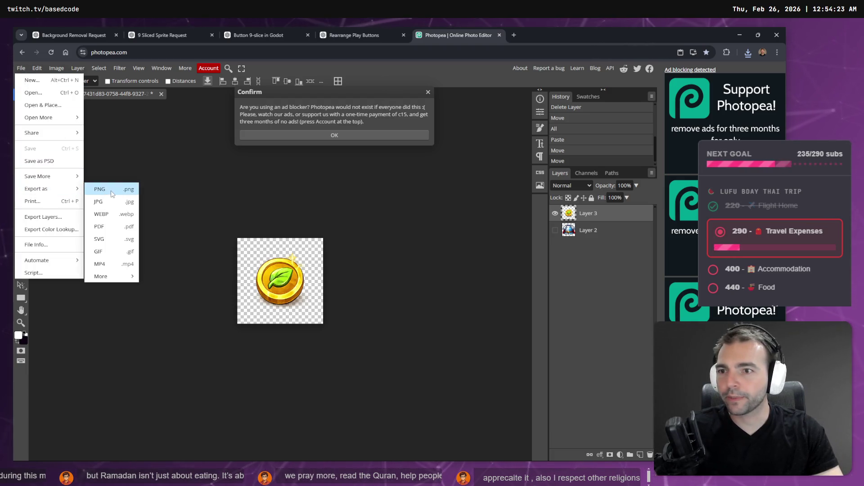
{"action": "left_click", "coordinate": [108, 189]}
{"action": "triple_click", "coordinate": [299, 153]}
{"action": "type", "text": "Villager"}
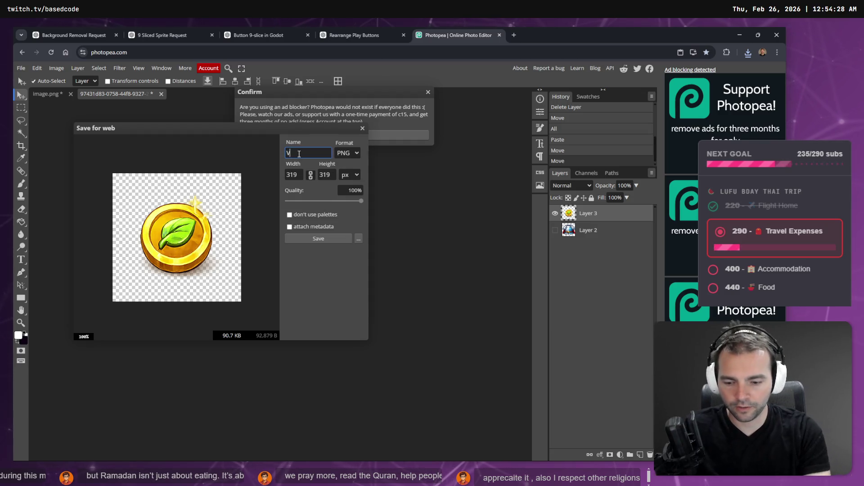
{"action": "type", "text": "CurrencyIcon"}
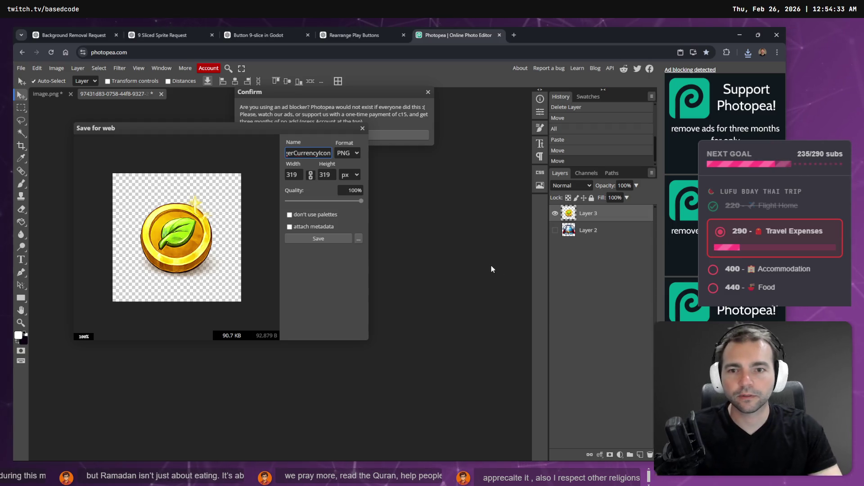
{"action": "left_click", "coordinate": [318, 238]}
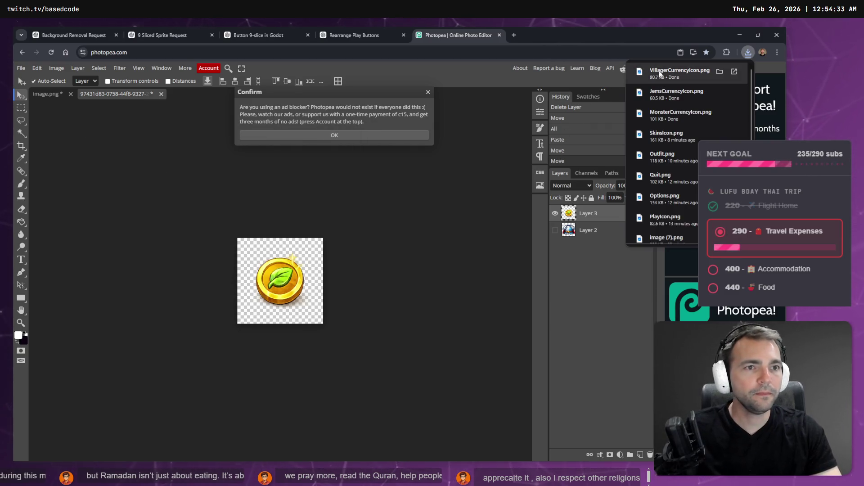
{"action": "left_click", "coordinate": [716, 72]}
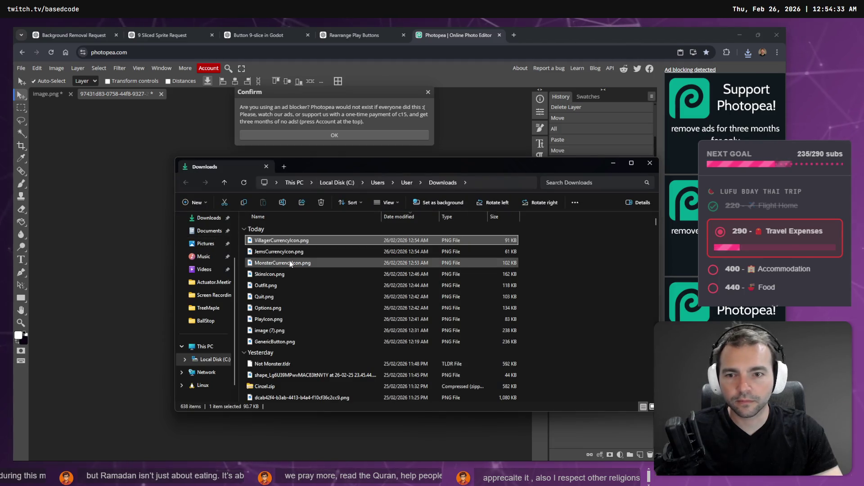
Drag JemsCurrencyIcon, MonsterCurrencyIcon and VillagerCurrencyIcon PNGs from Downloads into res://Menus/Icons
{"action": "left_click", "coordinate": [304, 262], "text": "shift"}
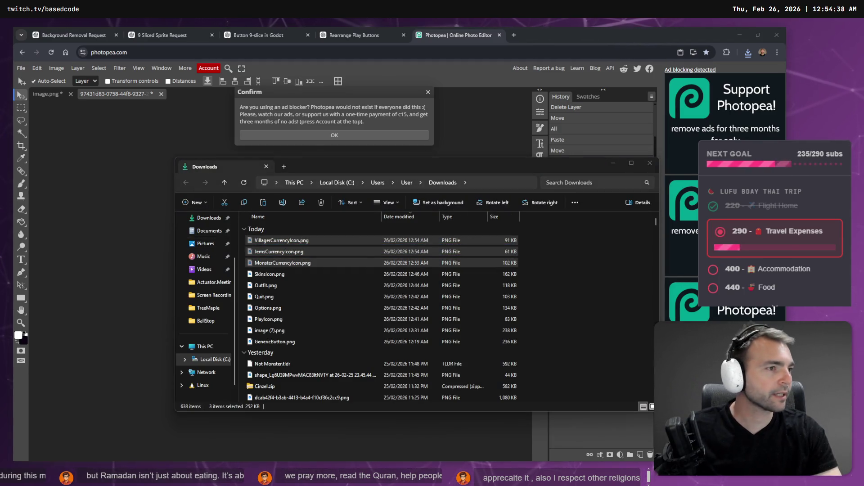
{"action": "key", "text": "alt+Tab"}
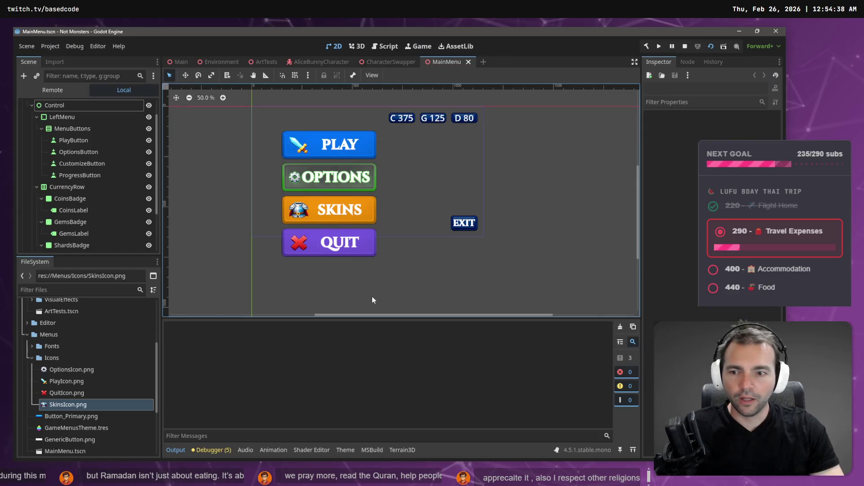
{"action": "key", "text": "alt+Tab"}
{"action": "mouse_move", "coordinate": [288, 253]}
{"action": "left_mouse_down"}
{"action": "mouse_move", "coordinate": [180, 315]}
{"action": "mouse_move", "coordinate": [49, 355]}
{"action": "left_mouse_up"}
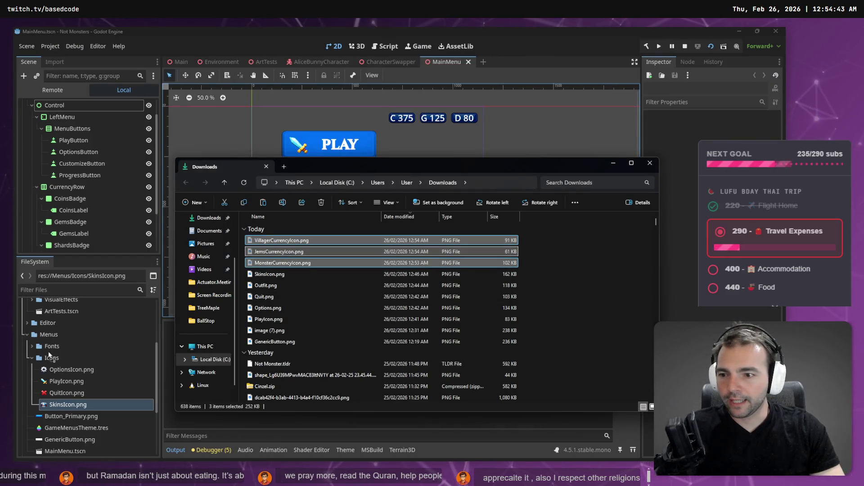
{"action": "left_click_drag", "start_coordinate": [106, 368], "coordinate": [105, 368]}
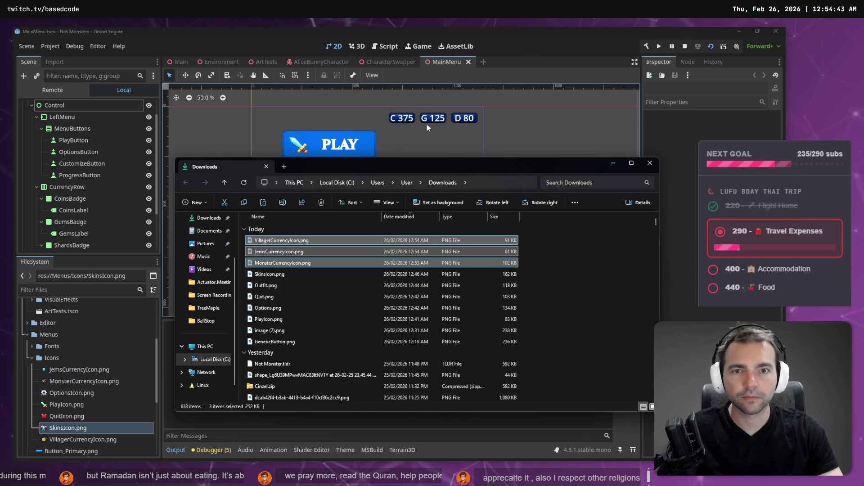
{"action": "left_click", "coordinate": [425, 156]}
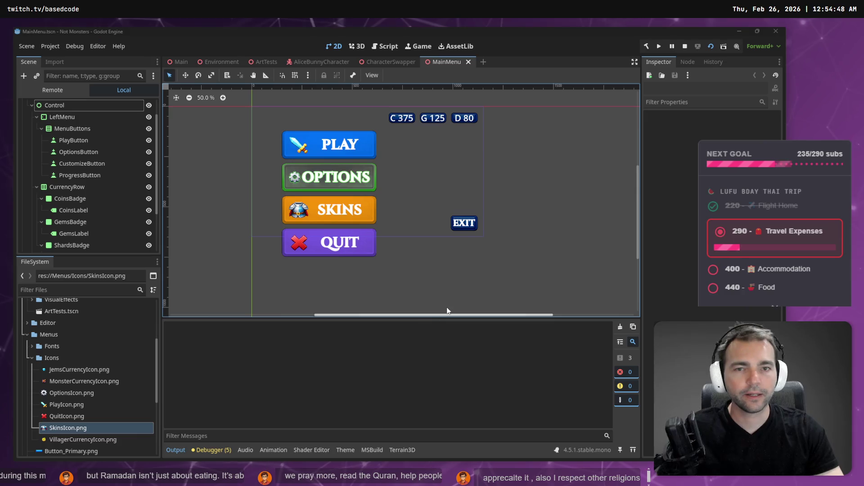
Dictate the badge replacement request to Codex, mentioning VillagerCurrencyIcon.png and MonsterCurrencyIcon.png
{"action": "key", "text": "alt+Tab"}
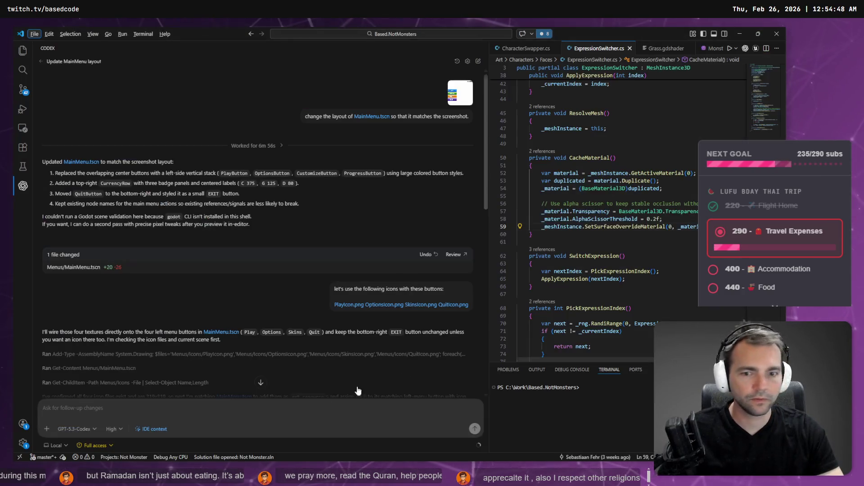
{"action": "key", "text": "super+h"}
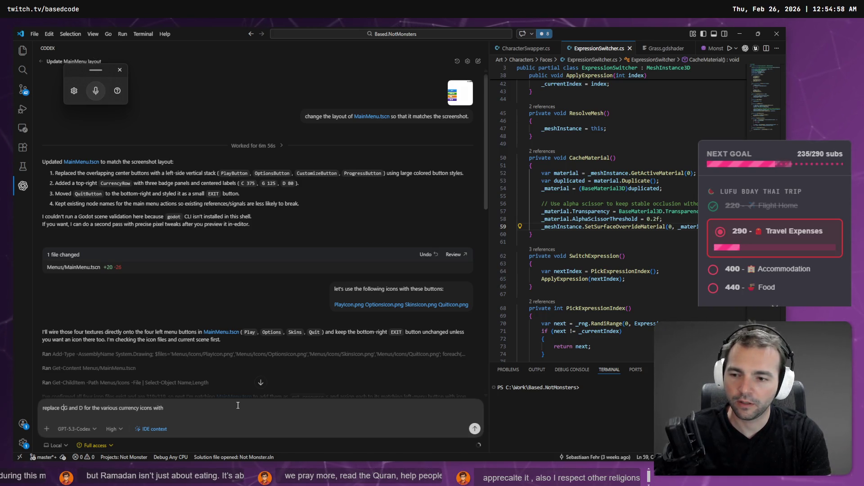
{"action": "type", "text": ", "}
{"action": "type", "text": "@Villager"}
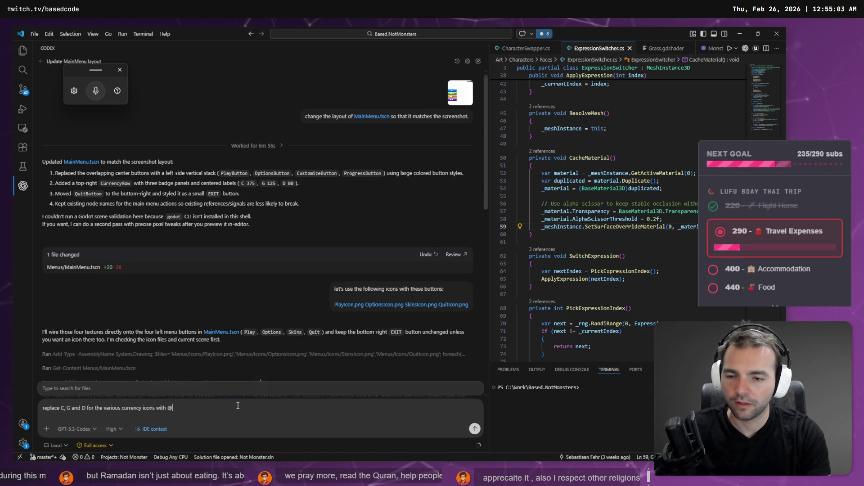
{"action": "key", "text": "Return"}
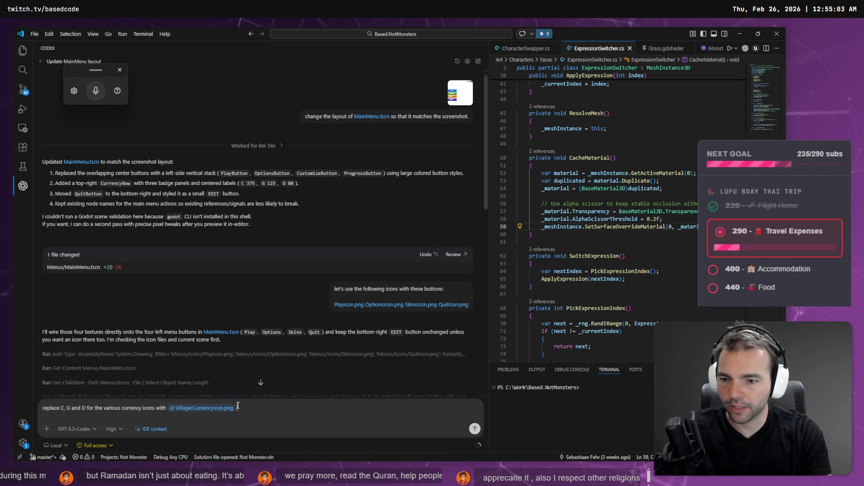
{"action": "type", "text": "@Monster"}
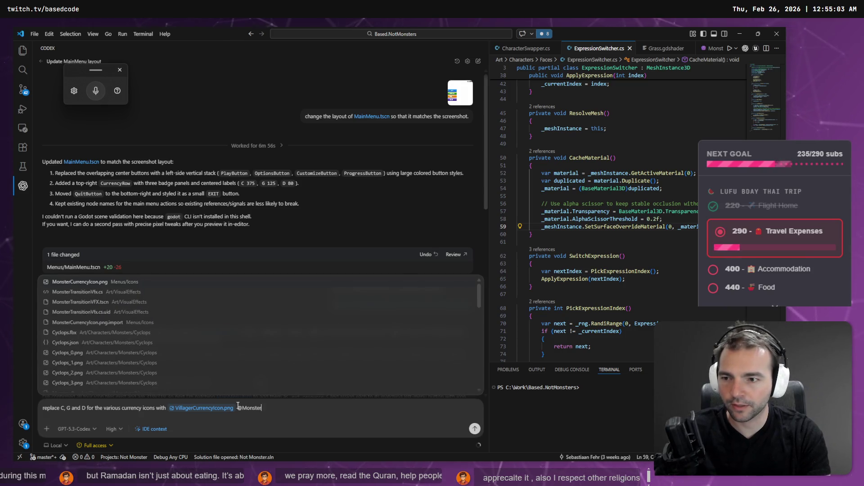
{"action": "key", "text": "Return"}
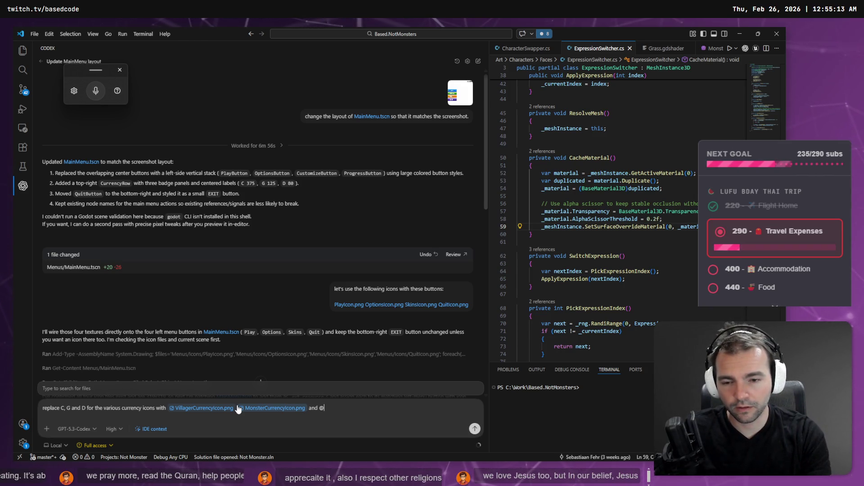
Mention JemsCurrencyIcon.png and finish the request to use the correct icon image for each badge
{"action": "type", "text": "currencytl"}
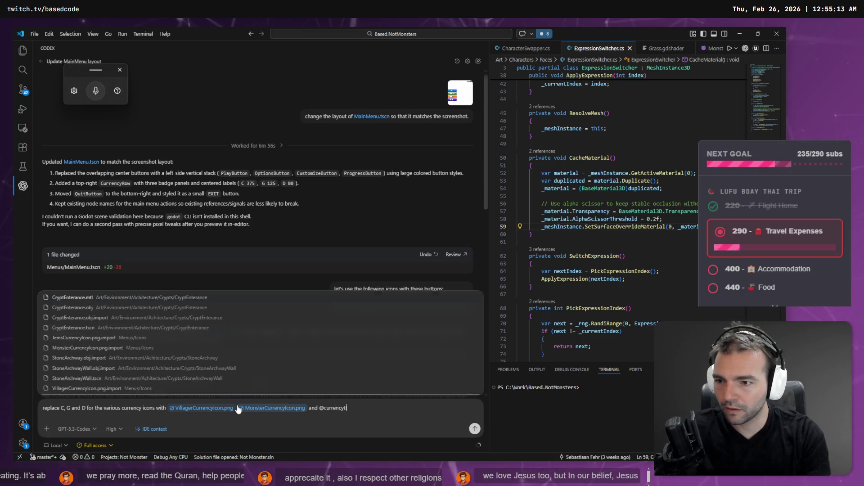
{"action": "key", "text": "BackSpace"}
{"action": "key", "text": "BackSpace"}
{"action": "type", "text": "Icon"}
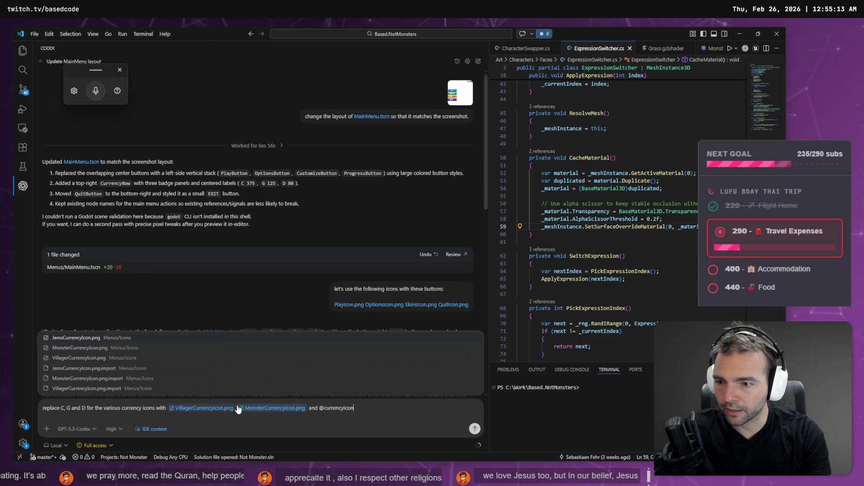
{"action": "key", "text": "Return"}
{"action": "type", "text": ".png ."}
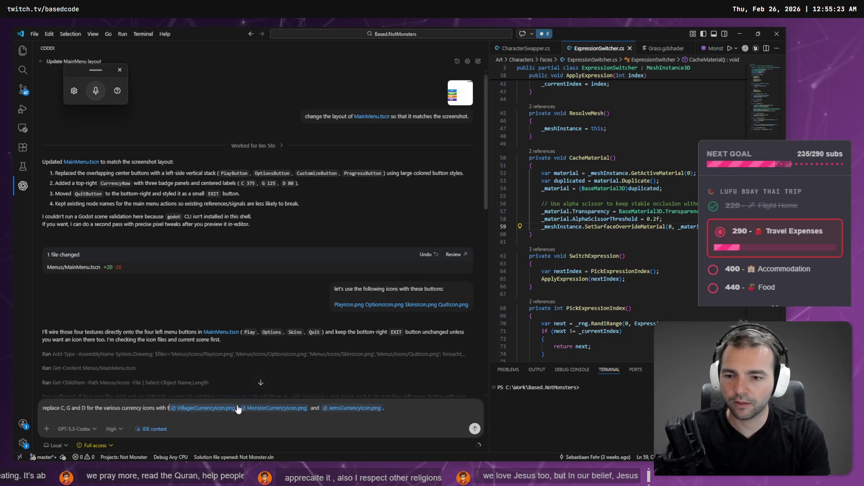
{"action": "type", "text": "the correc"}
{"action": "type", "text": "t icon image fi"}
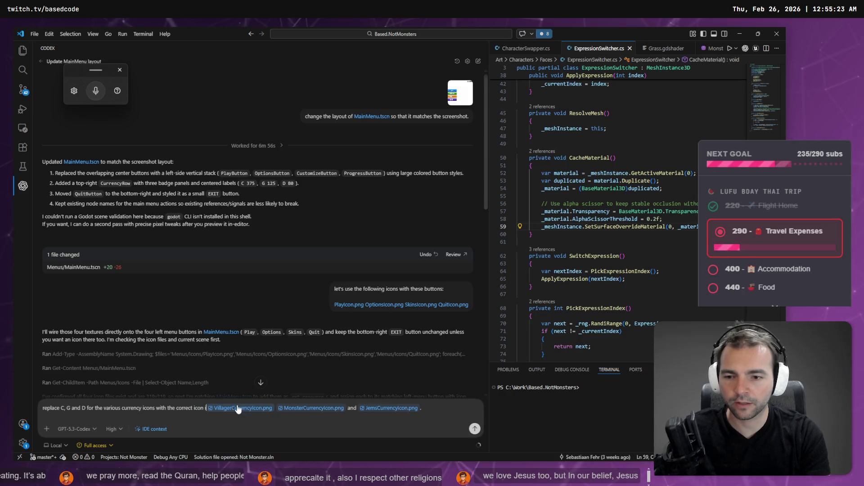
{"action": "type", "text": "rom"}
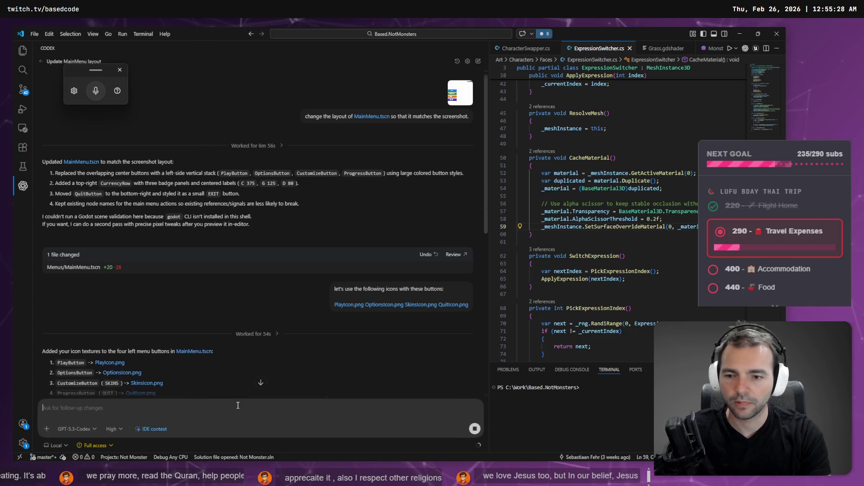
{"action": "key", "text": "alt+Tab"}
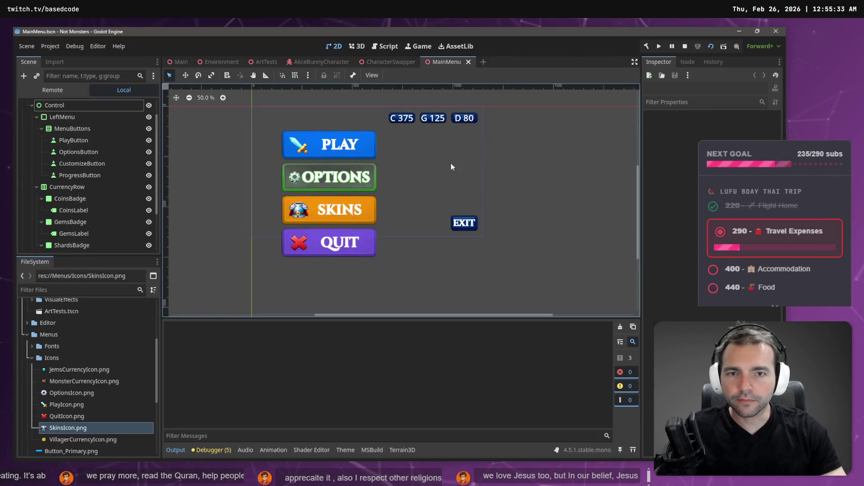
Review the Godot main menu scene, then return to VS Code to follow Codex's progress
{"action": "scroll", "coordinate": [450, 163], "scroll_direction": "up", "scroll_amount": 2}
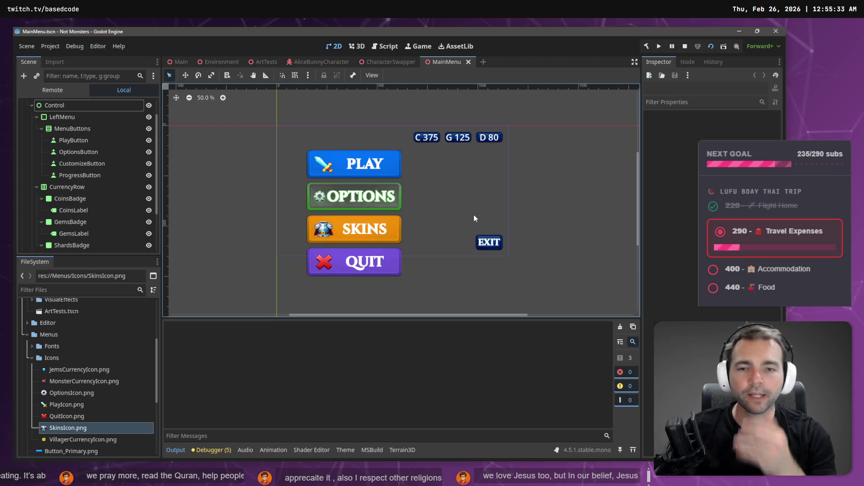
{"action": "key", "text": "alt+Tab"}
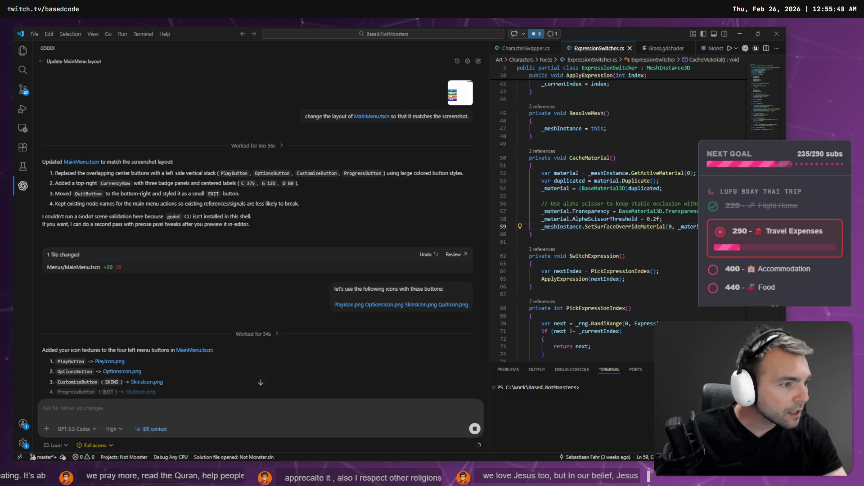
{"action": "key", "text": "alt+Tab"}
{"action": "key", "text": "alt+Tab"}
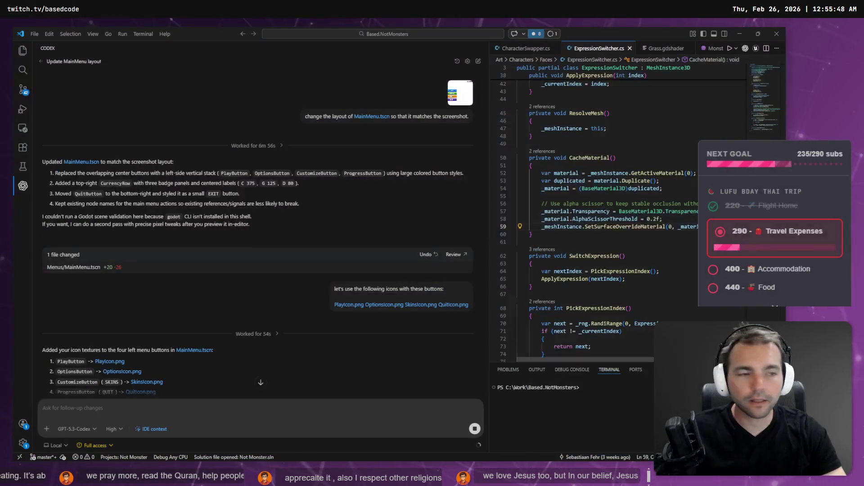
{"action": "key", "text": "alt+Tab"}
Navigate the tldraw board and move the Not Monsters logo onto the top-right mockup
{"action": "scroll", "coordinate": [285, 225], "scroll_direction": "down", "scroll_amount": 2}
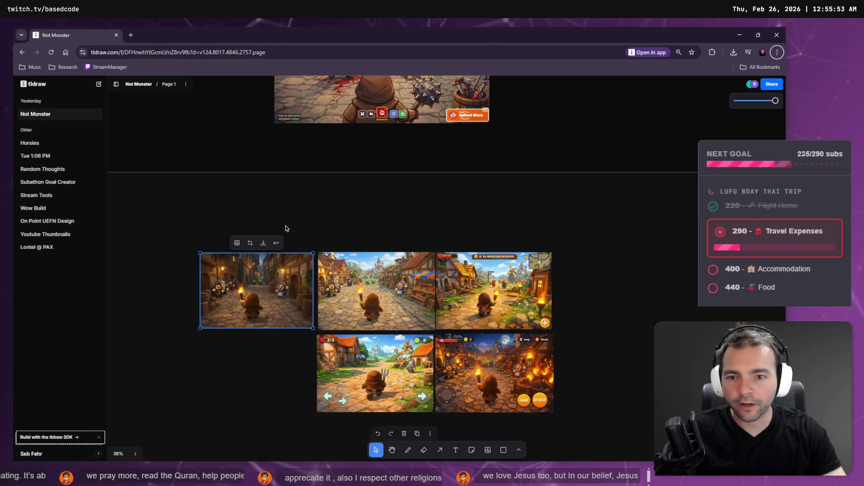
{"action": "left_click", "coordinate": [220, 200]}
{"action": "scroll", "coordinate": [258, 195], "scroll_direction": "down", "scroll_amount": 2}
{"action": "scroll", "coordinate": [259, 198], "scroll_direction": "up", "scroll_amount": 10}
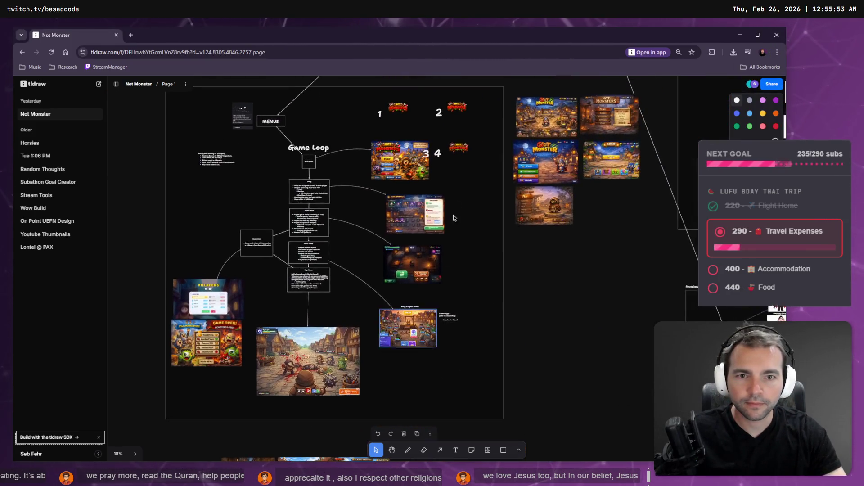
{"action": "scroll", "coordinate": [472, 305], "scroll_direction": "up", "scroll_amount": 5}
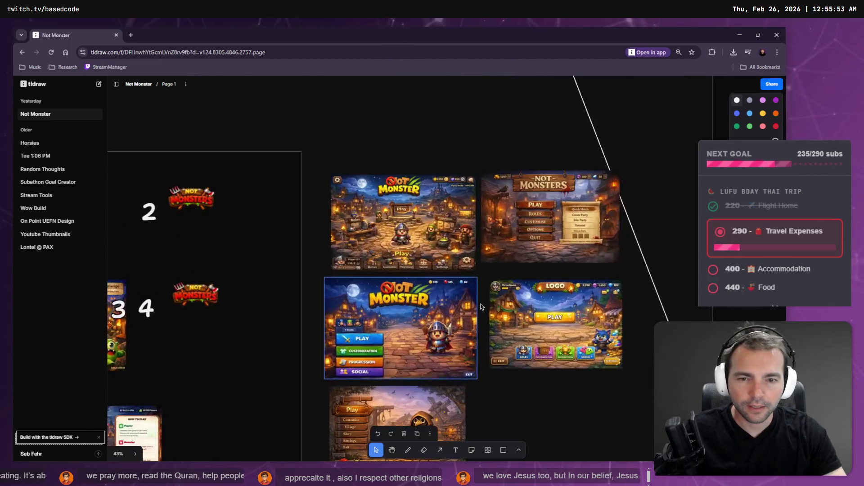
{"action": "scroll", "coordinate": [471, 211], "scroll_direction": "down", "scroll_amount": 2}
{"action": "scroll", "coordinate": [472, 210], "scroll_direction": "down", "scroll_amount": 1}
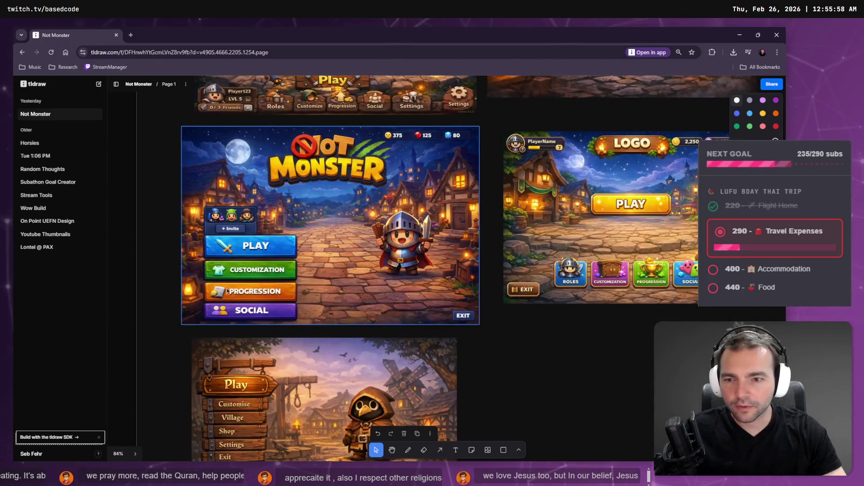
{"action": "scroll", "coordinate": [255, 185], "scroll_direction": "down", "scroll_amount": 2}
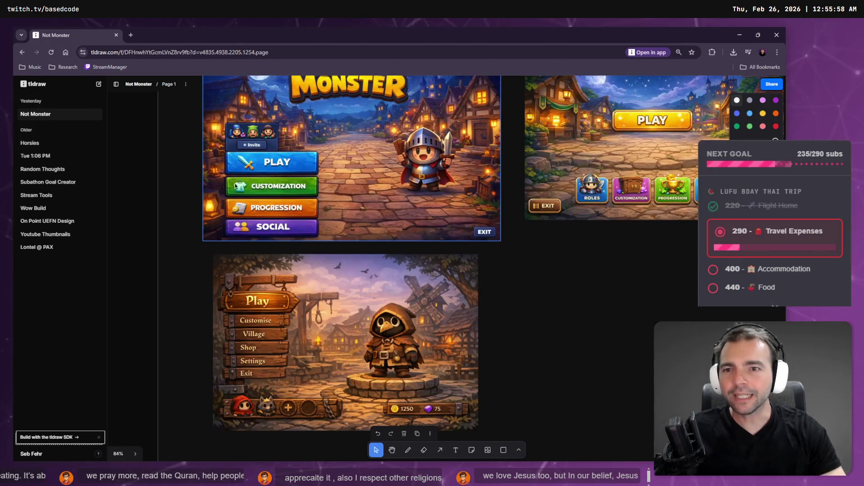
{"action": "scroll", "coordinate": [428, 261], "scroll_direction": "up", "scroll_amount": 5}
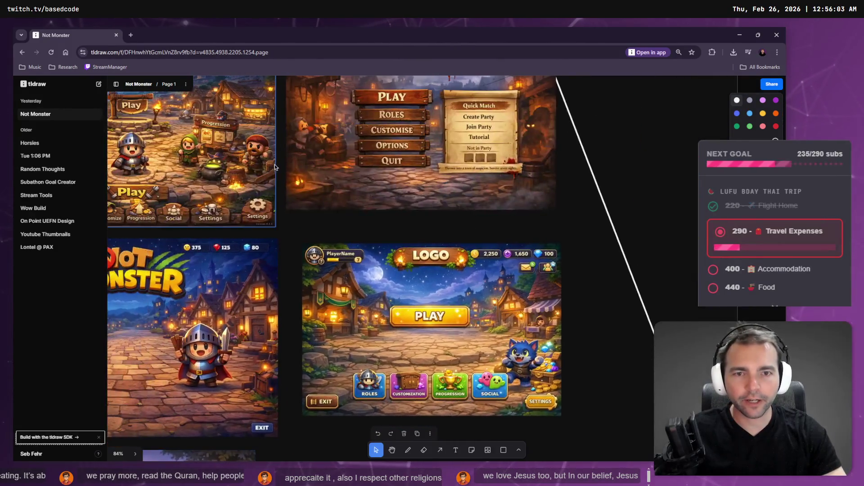
{"action": "scroll", "coordinate": [428, 261], "scroll_direction": "down", "scroll_amount": 5}
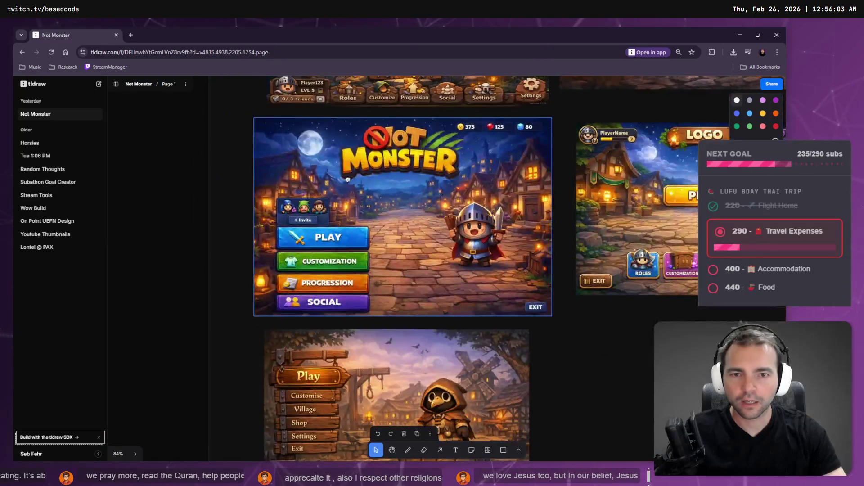
{"action": "scroll", "coordinate": [417, 221], "scroll_direction": "up", "scroll_amount": 5}
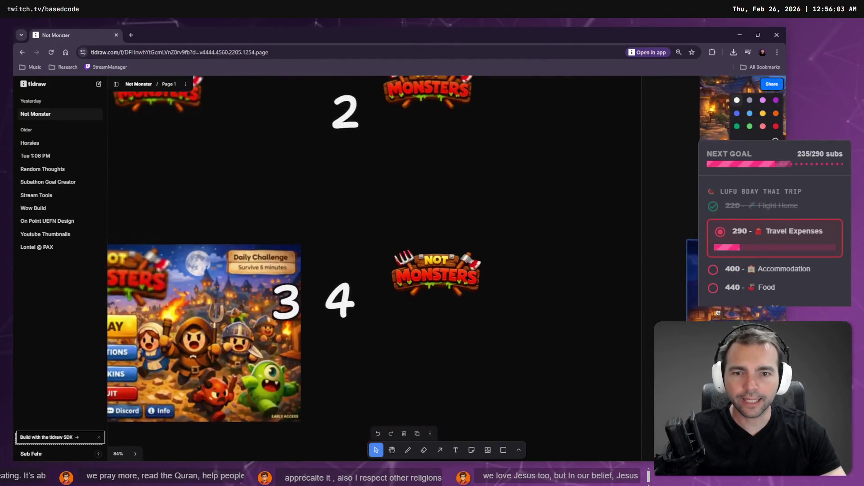
{"action": "scroll", "coordinate": [408, 193], "scroll_direction": "down", "scroll_amount": 5}
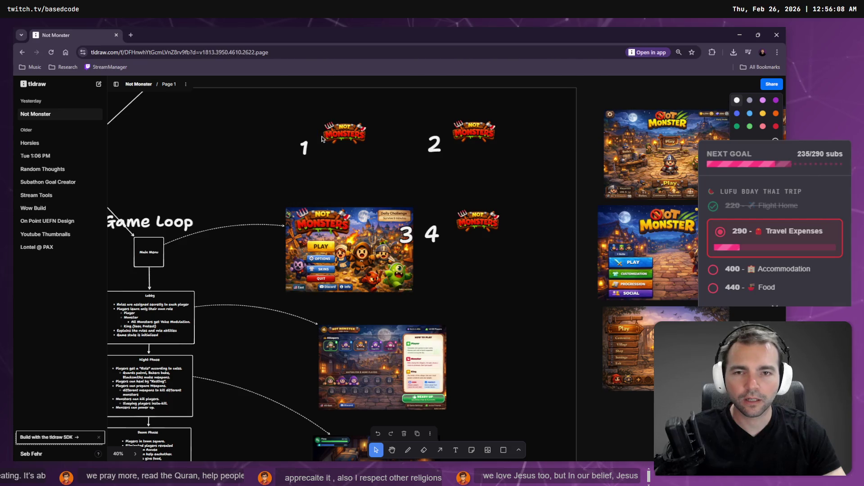
{"action": "scroll", "coordinate": [380, 243], "scroll_direction": "right", "scroll_amount": 3}
{"action": "mouse_move", "coordinate": [236, 165]}
{"action": "left_mouse_down"}
{"action": "mouse_move", "coordinate": [581, 157]}
{"action": "mouse_move", "coordinate": [566, 156]}
{"action": "left_mouse_up"}
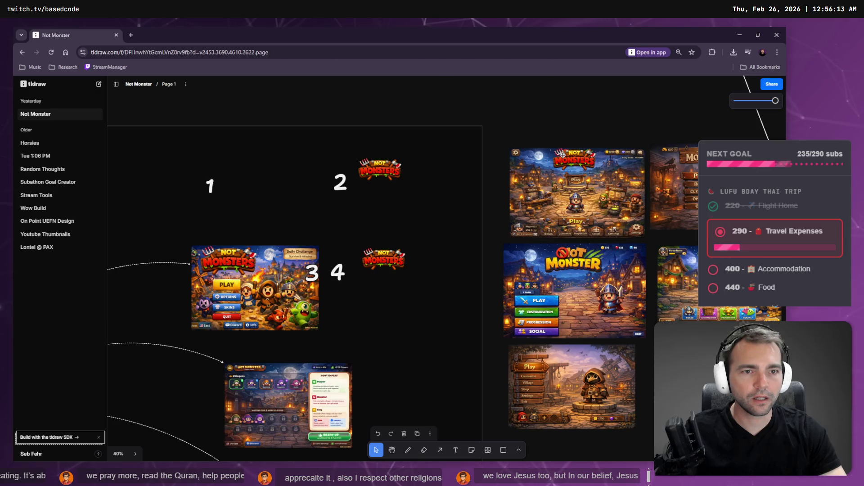
{"action": "left_click", "coordinate": [619, 188]}
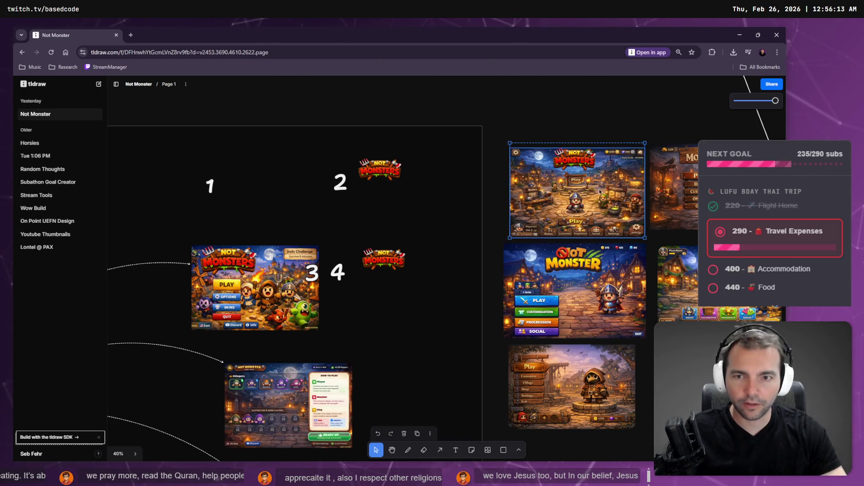
Delete the small Not Monsters logos beside labels 2 and 4
{"action": "left_click", "coordinate": [380, 170]}
{"action": "key", "text": "Delete"}
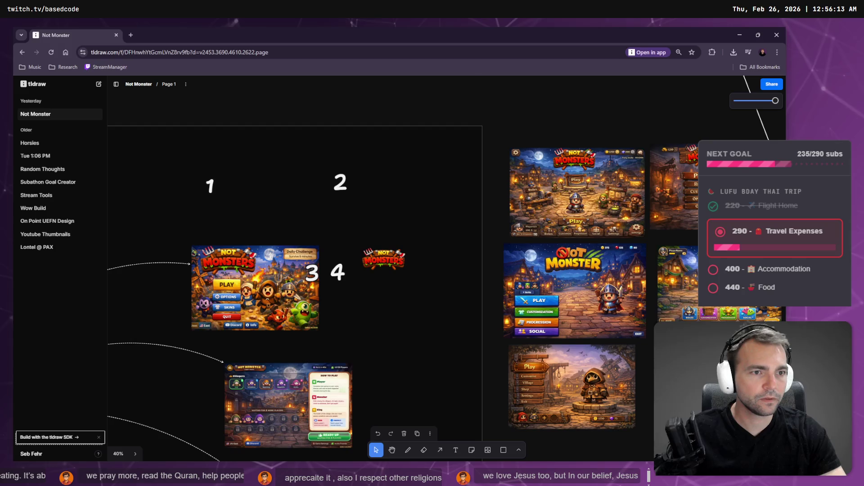
{"action": "left_click", "coordinate": [671, 189]}
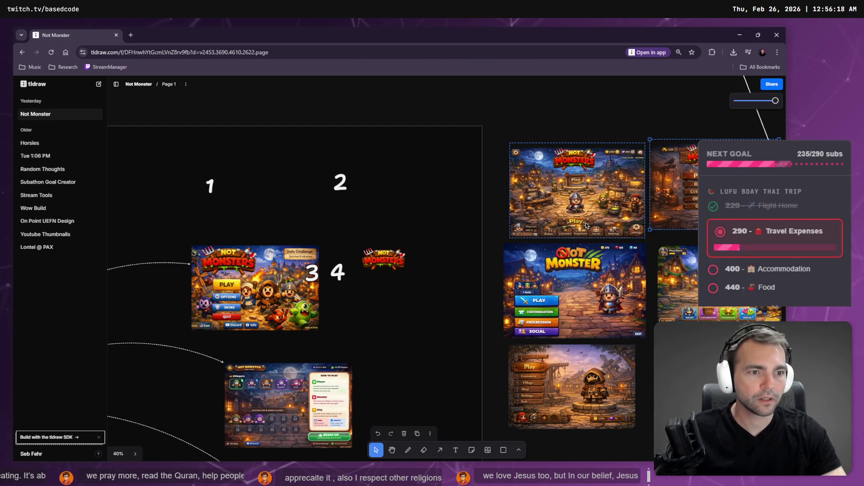
{"action": "left_click", "coordinate": [383, 260]}
{"action": "key", "text": "Delete"}
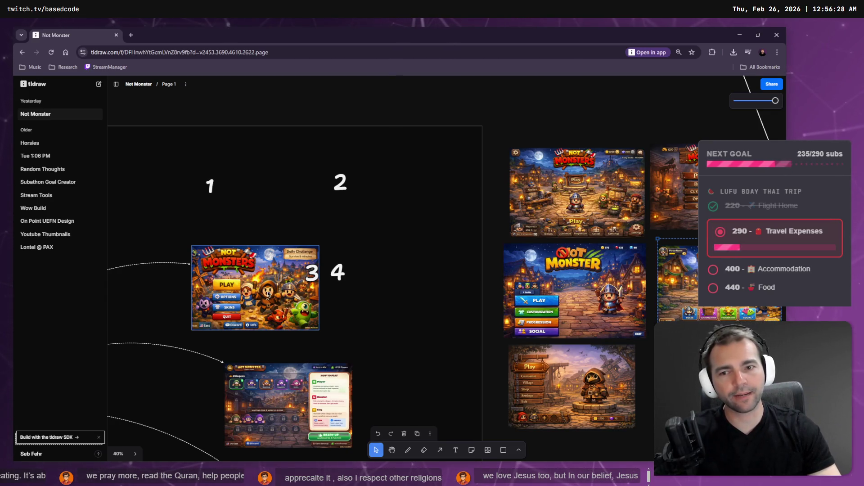
Delete the number labels 4, 3, 2 and 1 from the board
{"action": "left_click", "coordinate": [338, 272]}
{"action": "key", "text": "Delete"}
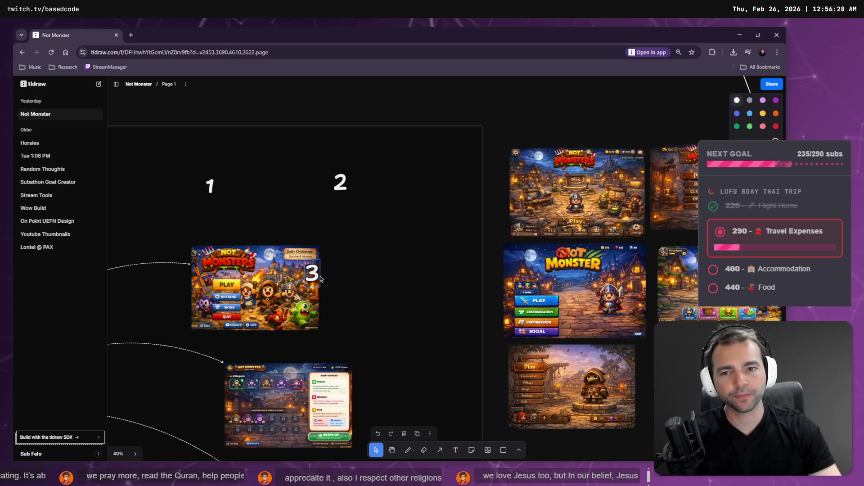
{"action": "key", "text": "Delete"}
{"action": "left_click", "coordinate": [341, 183]}
{"action": "key", "text": "Delete"}
{"action": "left_click", "coordinate": [212, 186]}
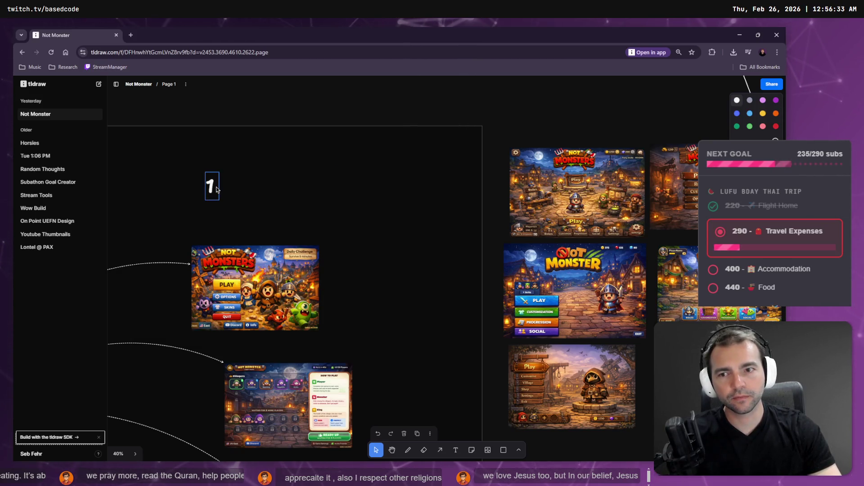
{"action": "key", "text": "Delete"}
Select the Not Monster mockup and zoom the view to fit it
{"action": "left_click", "coordinate": [593, 312]}
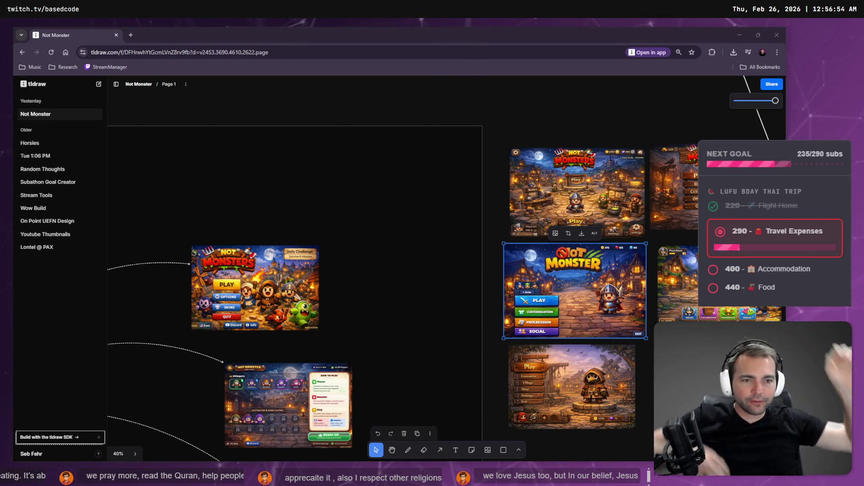
{"action": "left_click", "coordinate": [459, 295]}
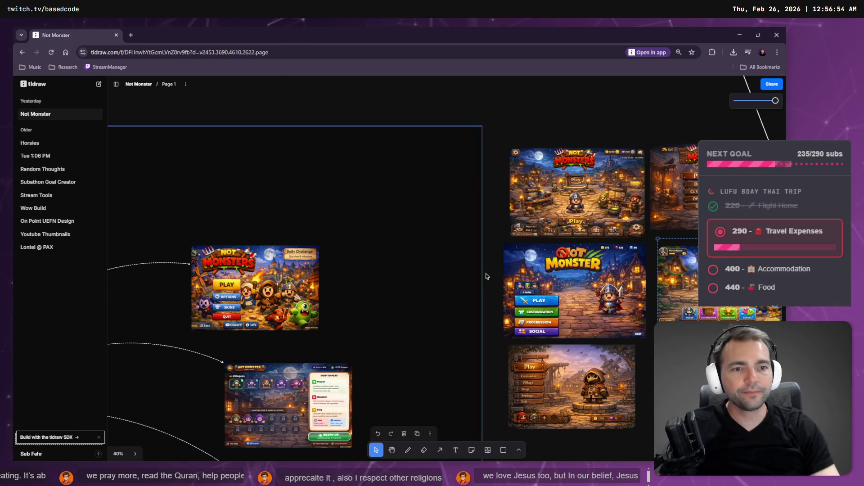
{"action": "key", "text": "ctrl+z"}
{"action": "key", "text": "shift+2"}
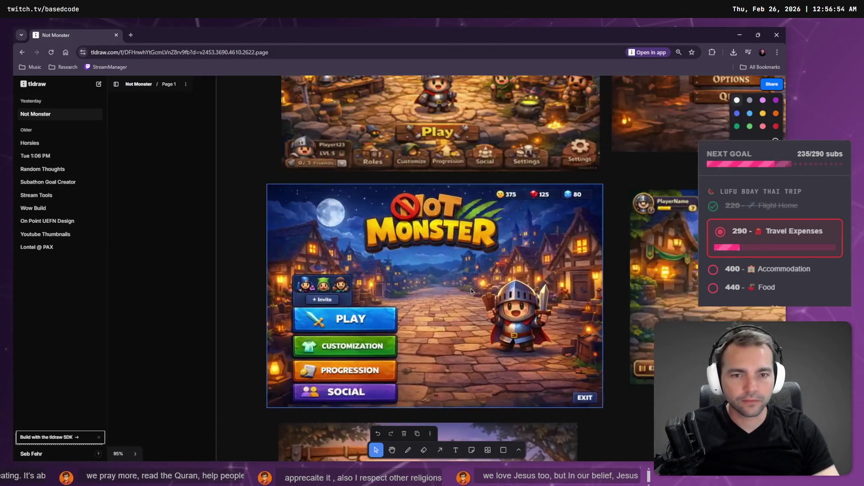
{"action": "scroll", "coordinate": [492, 272], "scroll_direction": "down", "scroll_amount": 3}
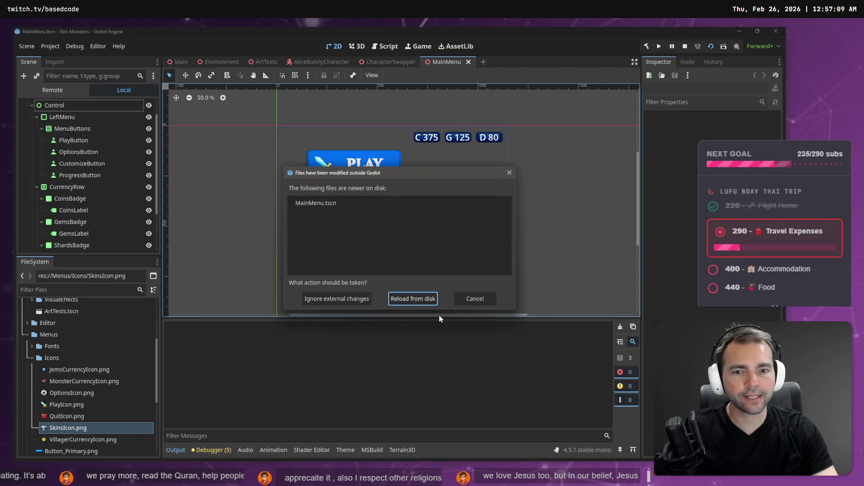
Reload the externally edited MainMenu.tscn from disk and view the debugger Errors list
{"action": "left_click", "coordinate": [425, 299]}
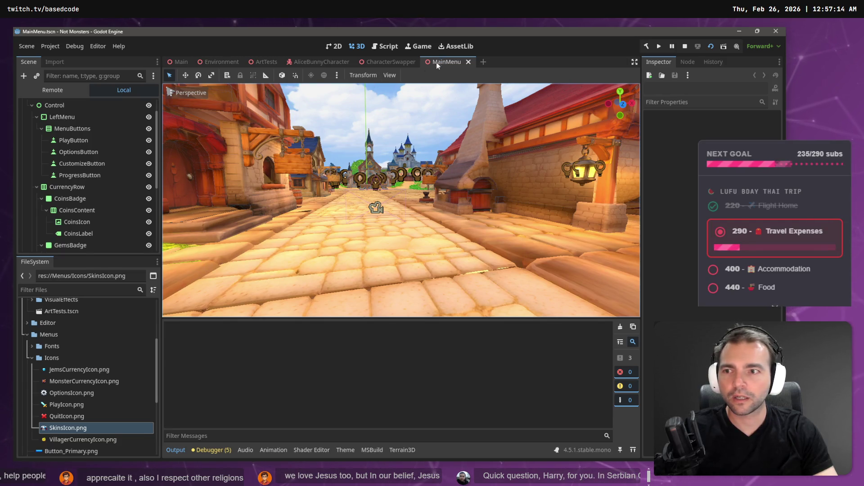
{"action": "scroll", "coordinate": [120, 169], "scroll_direction": "up", "scroll_amount": 3}
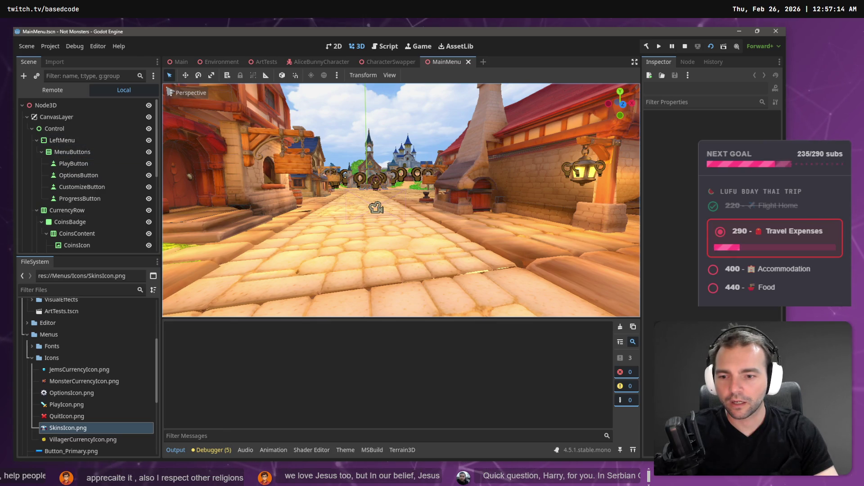
{"action": "left_click", "coordinate": [223, 452]}
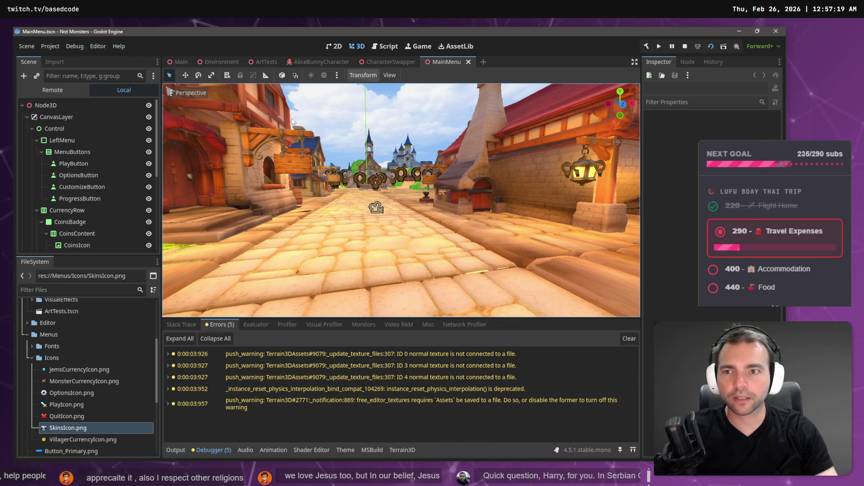
Select Camera3D and run the game to preview the icon buttons and currency badges
{"action": "left_click", "coordinate": [24, 117]}
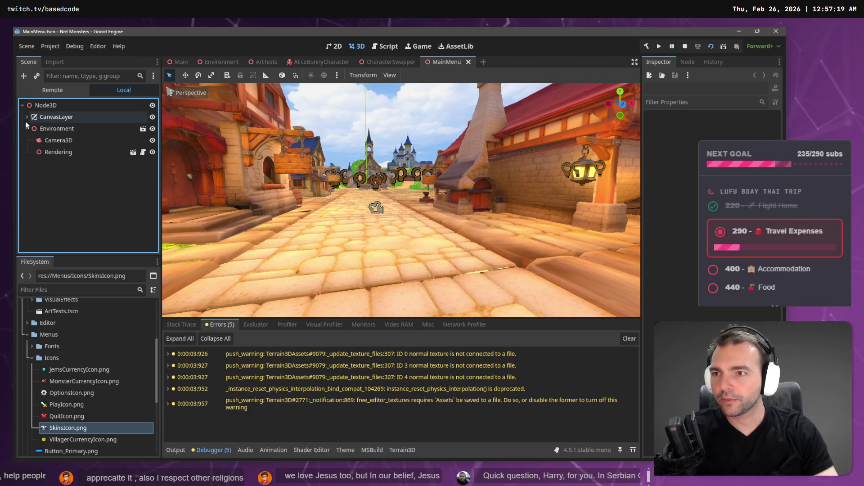
{"action": "left_click", "coordinate": [122, 139]}
{"action": "key", "text": "F5"}
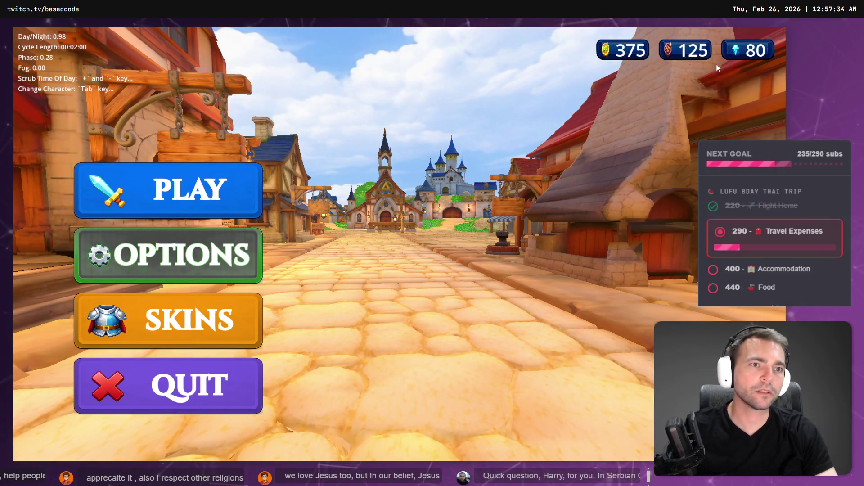
{"action": "key", "text": "F8"}
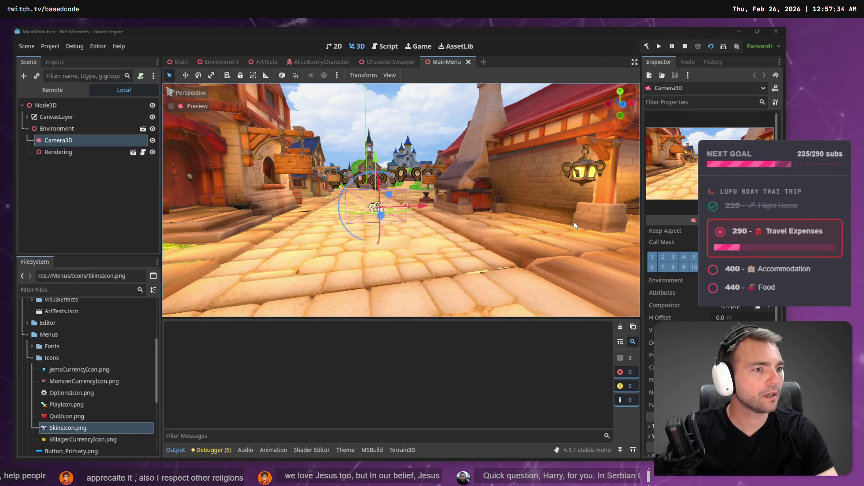
{"action": "key", "text": "alt+Tab"}
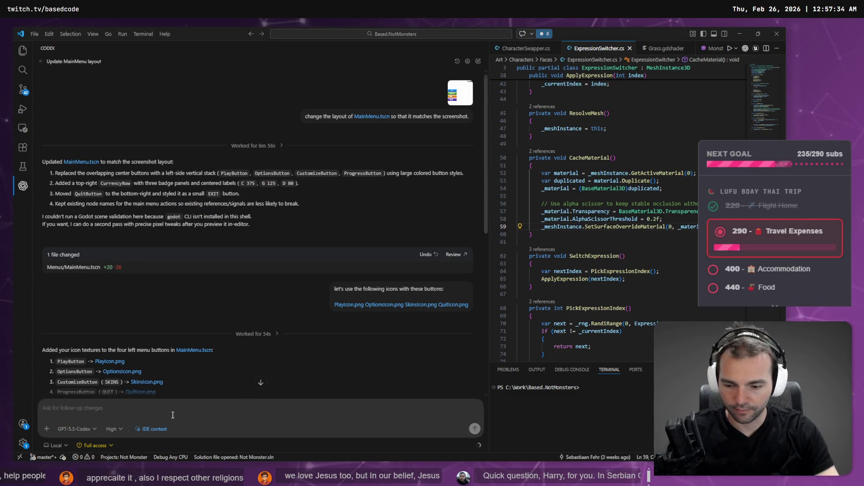
Dictate to Codex that the menu button icons are stretching and should keep their aspect ratio
{"action": "key", "text": "super+h"}
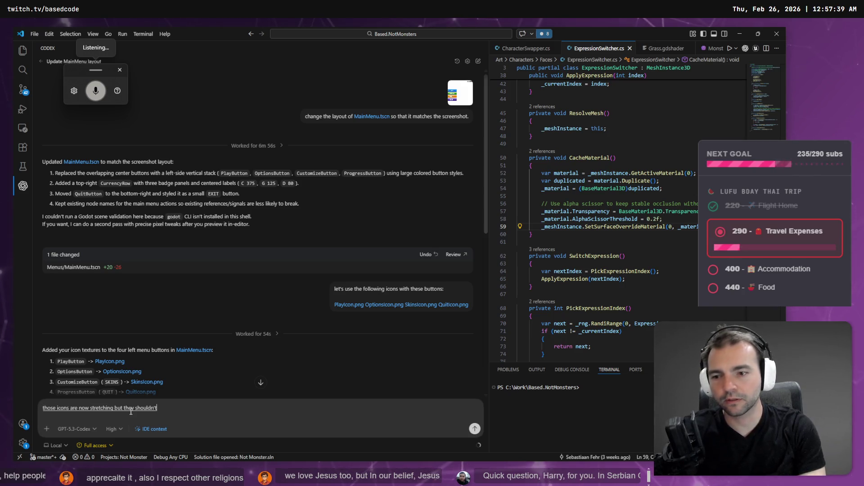
{"action": "key", "text": "super+h"}
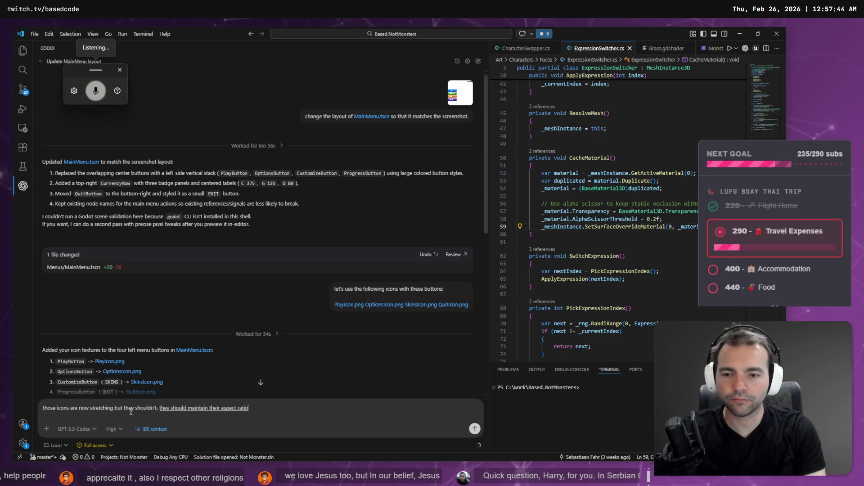
Show the Control node's menu layout in the 2D view and zoom in on the PLAY button icon
{"action": "key", "text": "alt+Tab"}
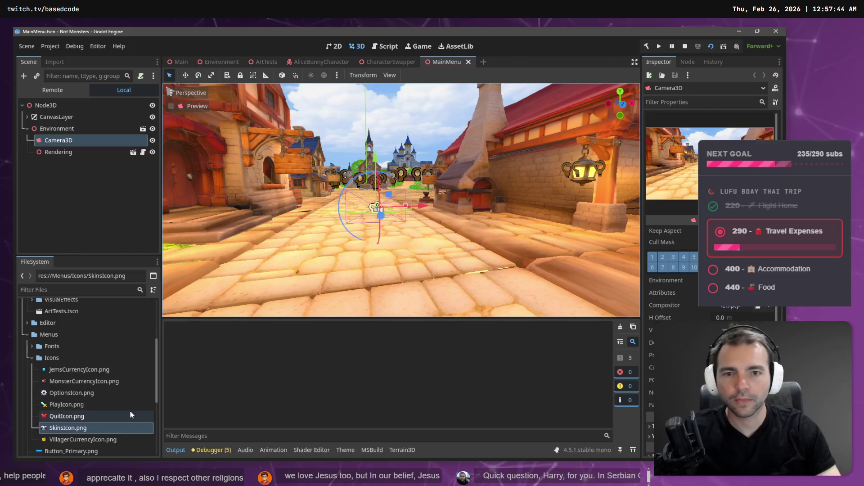
{"action": "left_click", "coordinate": [63, 119]}
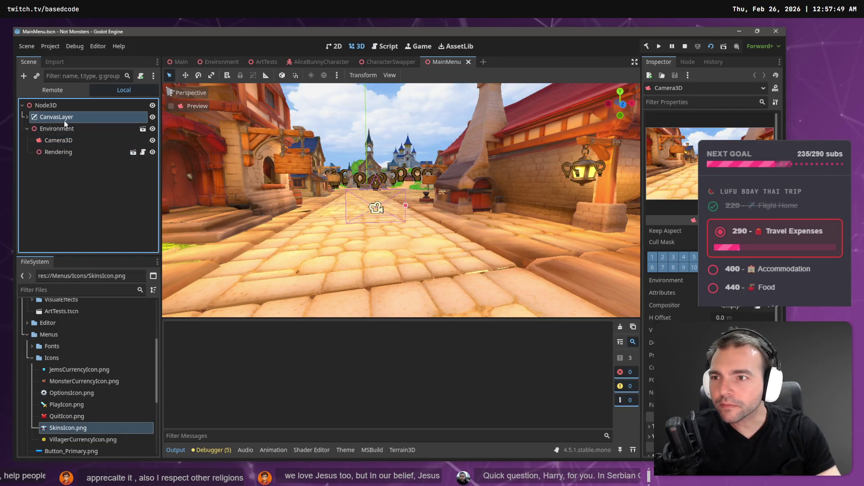
{"action": "left_click", "coordinate": [26, 118]}
{"action": "left_click", "coordinate": [71, 130]}
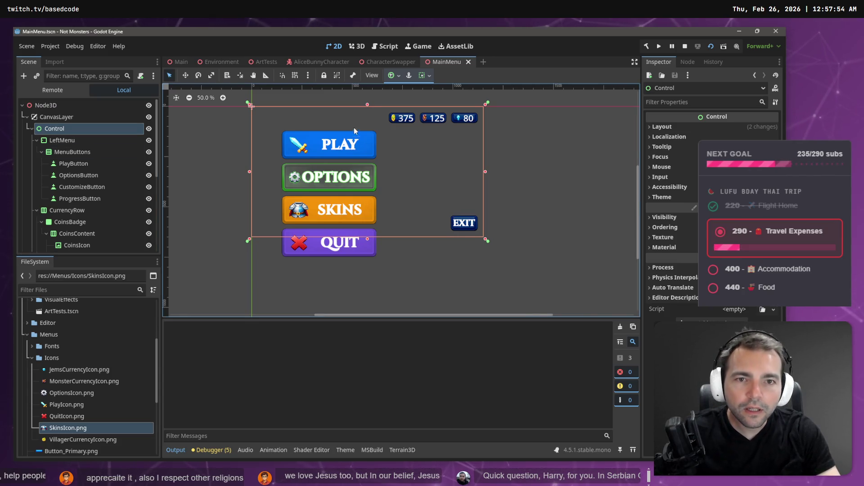
{"action": "scroll", "coordinate": [421, 115], "scroll_direction": "up", "scroll_amount": 3}
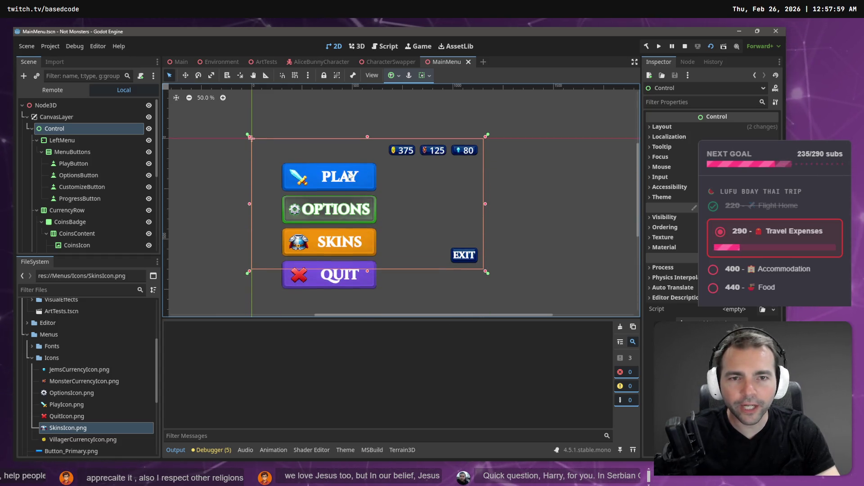
{"action": "scroll", "coordinate": [359, 180], "scroll_direction": "up", "scroll_amount": 4}
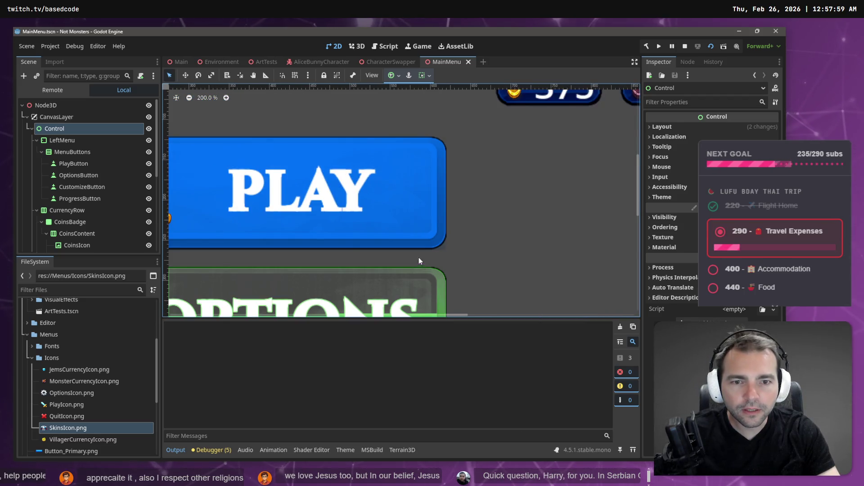
{"action": "scroll", "coordinate": [448, 168], "scroll_direction": "down", "scroll_amount": 5}
{"action": "scroll", "coordinate": [448, 184], "scroll_direction": "up", "scroll_amount": 1}
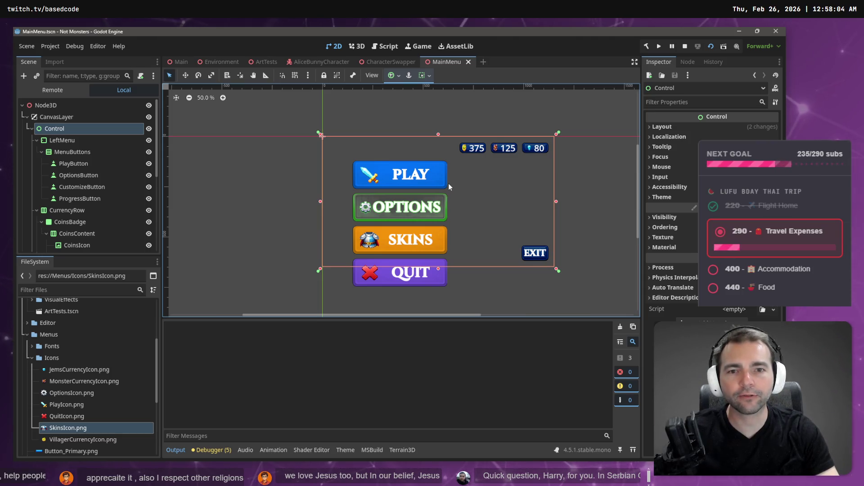
{"action": "key", "text": "alt+Tab"}
Reload MainMenu.tscn and zoom in on the currency badges showing icons beside 375, 125 and 80
{"action": "scroll", "coordinate": [202, 328], "scroll_direction": "down", "scroll_amount": 15}
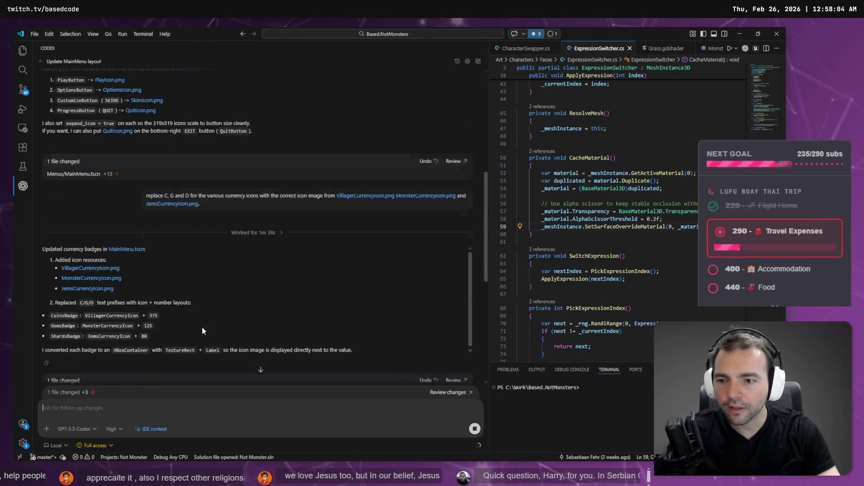
{"action": "key", "text": "alt+Tab"}
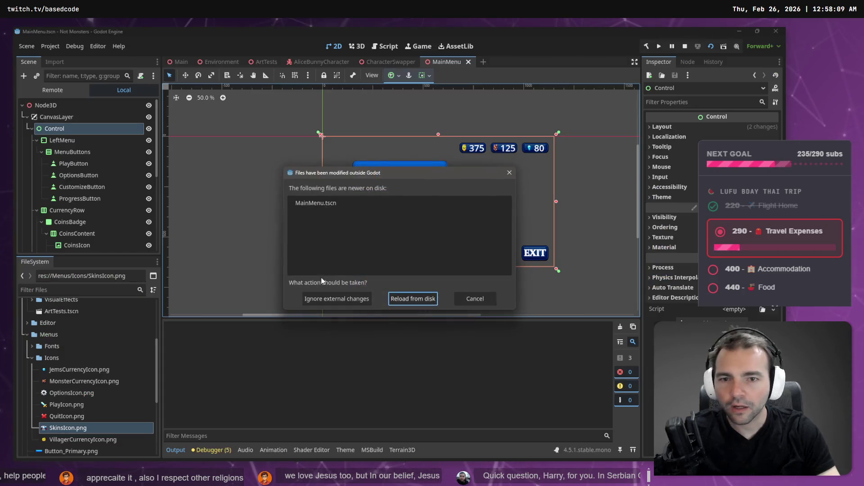
{"action": "left_click", "coordinate": [394, 298]}
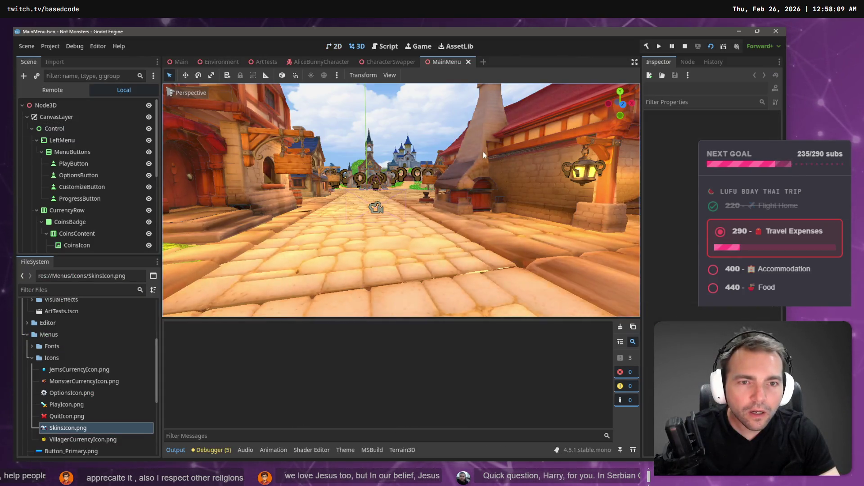
{"action": "left_click", "coordinate": [66, 120]}
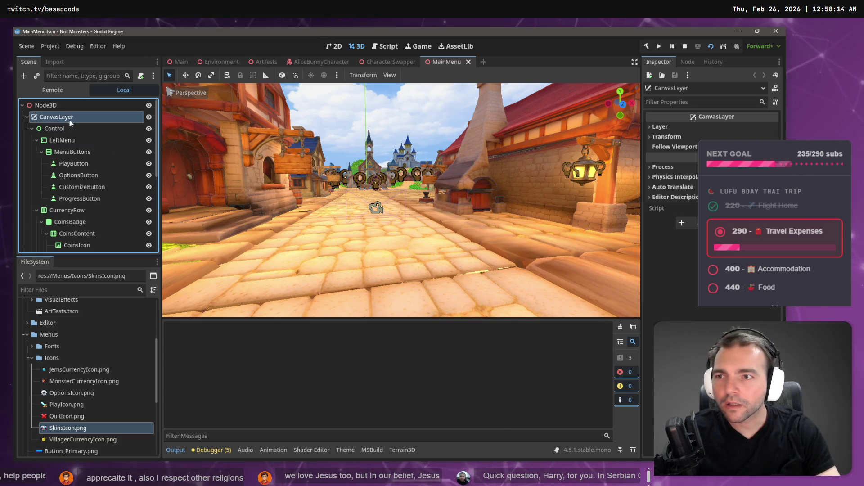
{"action": "left_click", "coordinate": [75, 130]}
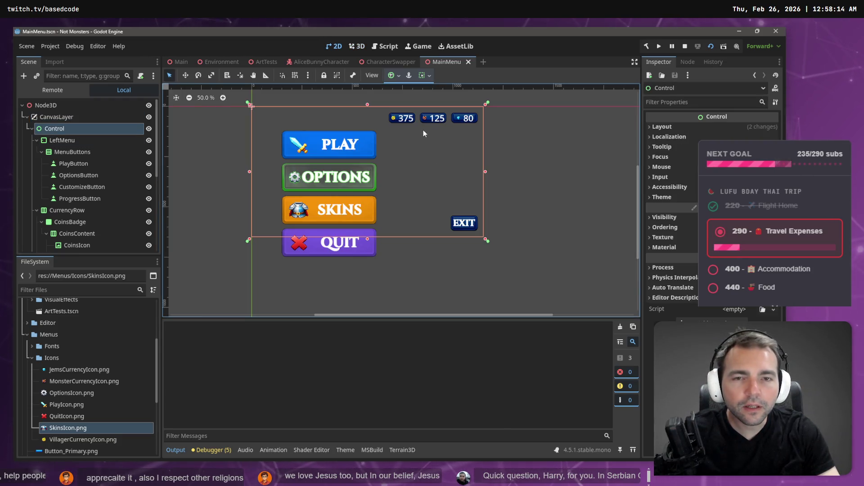
{"action": "scroll", "coordinate": [459, 214], "scroll_direction": "up", "scroll_amount": 7}
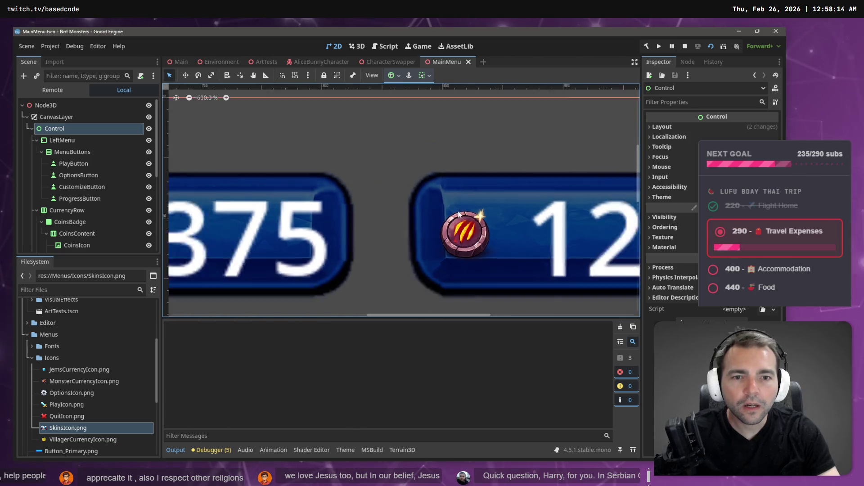
{"action": "scroll", "coordinate": [459, 214], "scroll_direction": "down", "scroll_amount": 4}
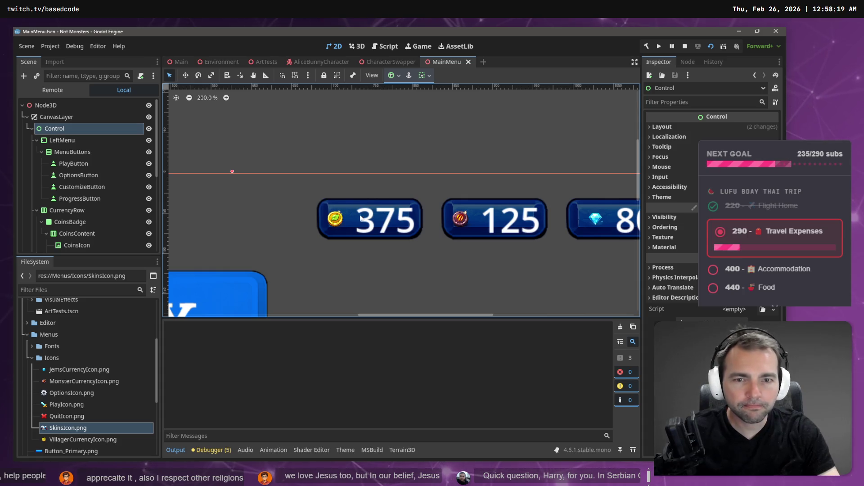
{"action": "scroll", "coordinate": [536, 231], "scroll_direction": "down", "scroll_amount": 3}
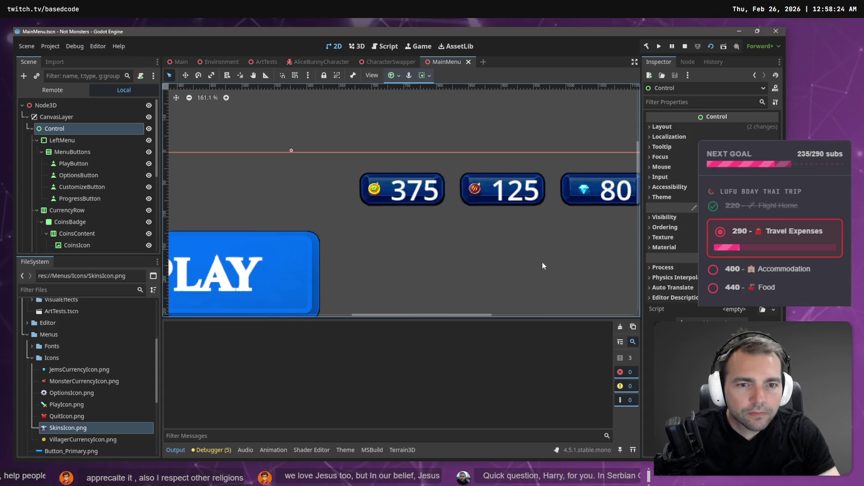
{"action": "scroll", "coordinate": [356, 243], "scroll_direction": "down", "scroll_amount": 6}
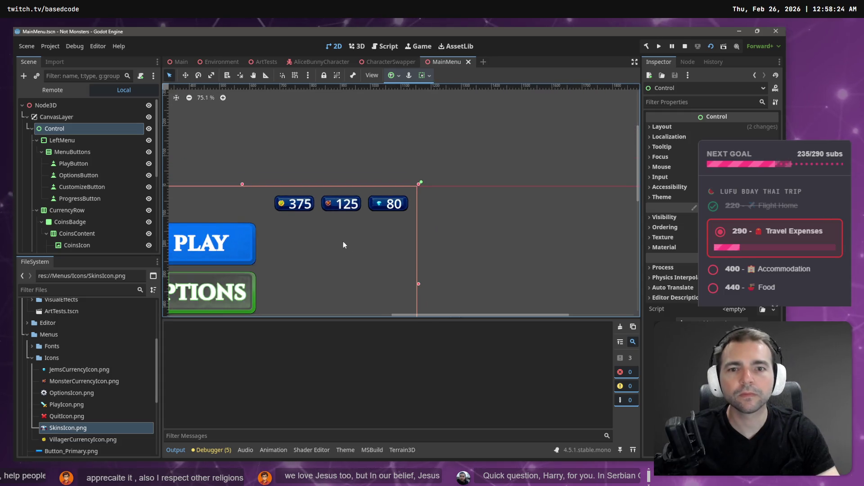
{"action": "scroll", "coordinate": [447, 182], "scroll_direction": "left", "scroll_amount": 3}
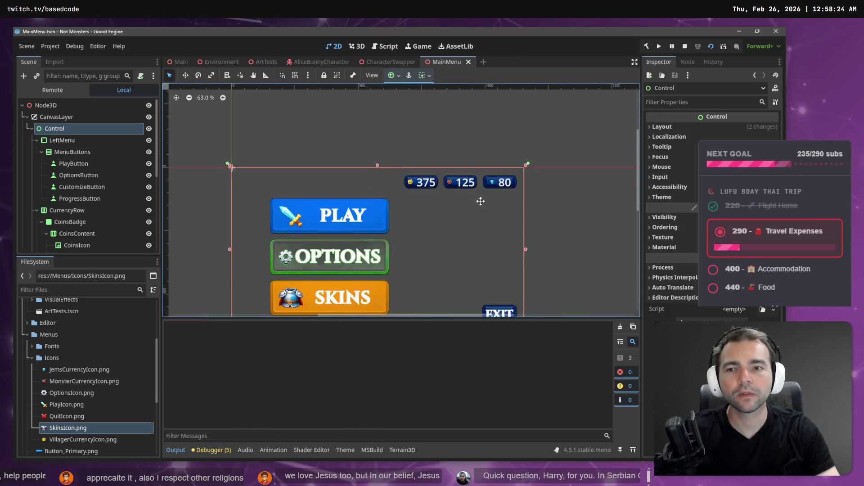
{"action": "scroll", "coordinate": [502, 157], "scroll_direction": "up", "scroll_amount": 1}
{"action": "scroll", "coordinate": [478, 156], "scroll_direction": "right", "scroll_amount": 2}
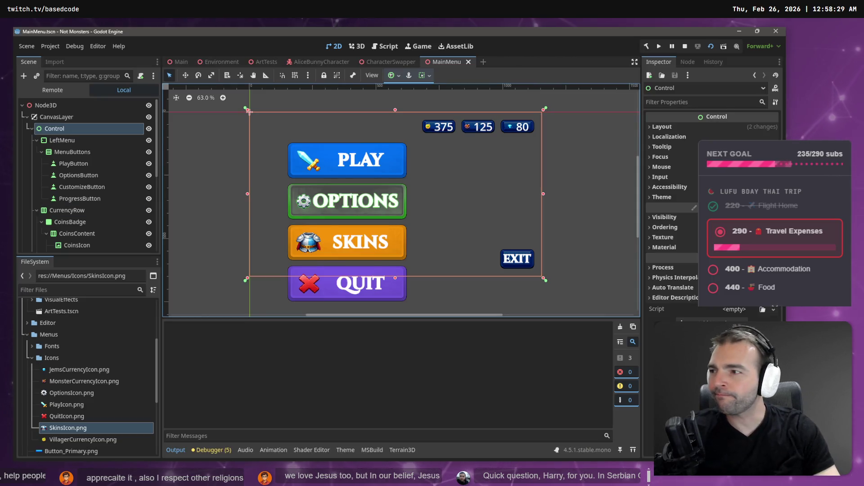
{"action": "key", "text": "alt+Tab"}
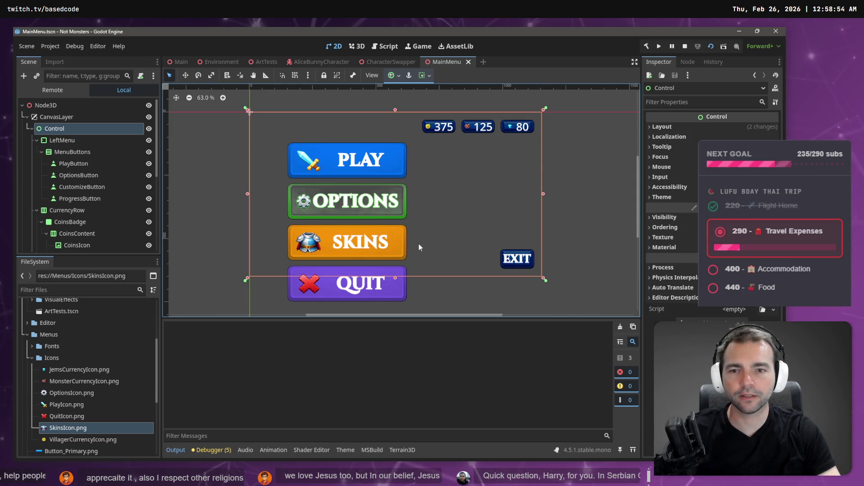
{"action": "scroll", "coordinate": [349, 232], "scroll_direction": "up", "scroll_amount": 3}
{"action": "scroll", "coordinate": [349, 231], "scroll_direction": "down", "scroll_amount": 1}
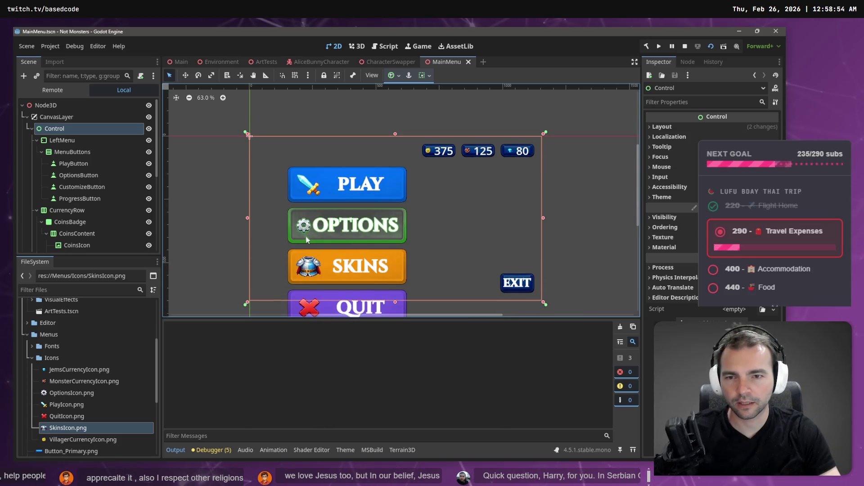
{"action": "scroll", "coordinate": [306, 239], "scroll_direction": "up", "scroll_amount": 3}
{"action": "scroll", "coordinate": [306, 239], "scroll_direction": "down", "scroll_amount": 3}
{"action": "scroll", "coordinate": [304, 235], "scroll_direction": "up", "scroll_amount": 8}
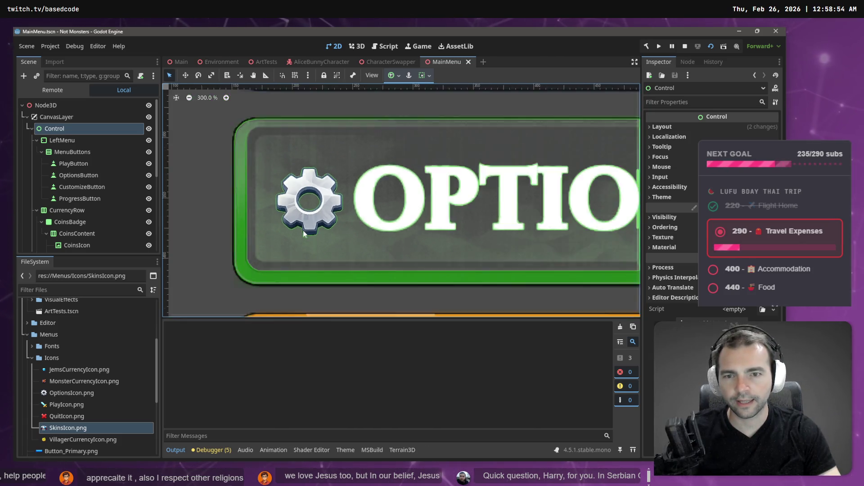
{"action": "scroll", "coordinate": [303, 231], "scroll_direction": "down", "scroll_amount": 10}
{"action": "scroll", "coordinate": [322, 253], "scroll_direction": "up", "scroll_amount": 10}
{"action": "scroll", "coordinate": [322, 252], "scroll_direction": "up", "scroll_amount": 1}
{"action": "scroll", "coordinate": [330, 255], "scroll_direction": "down", "scroll_amount": 12}
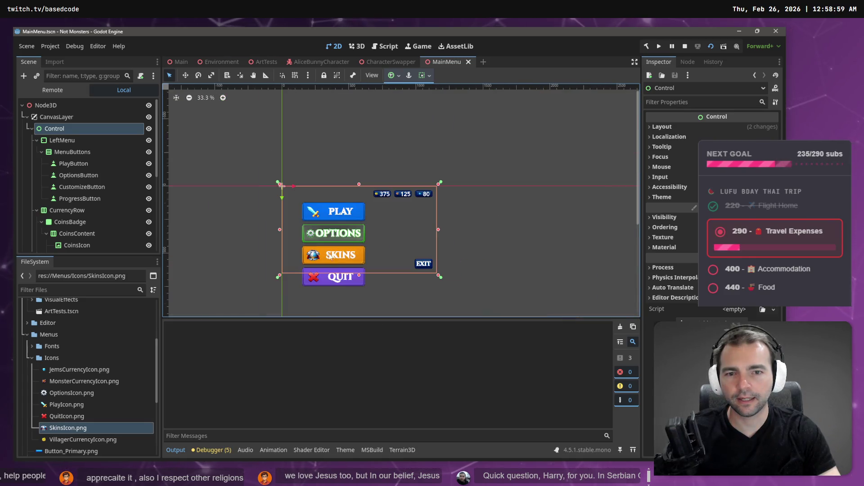
{"action": "scroll", "coordinate": [388, 209], "scroll_direction": "up", "scroll_amount": 8}
{"action": "scroll", "coordinate": [346, 226], "scroll_direction": "left", "scroll_amount": 5}
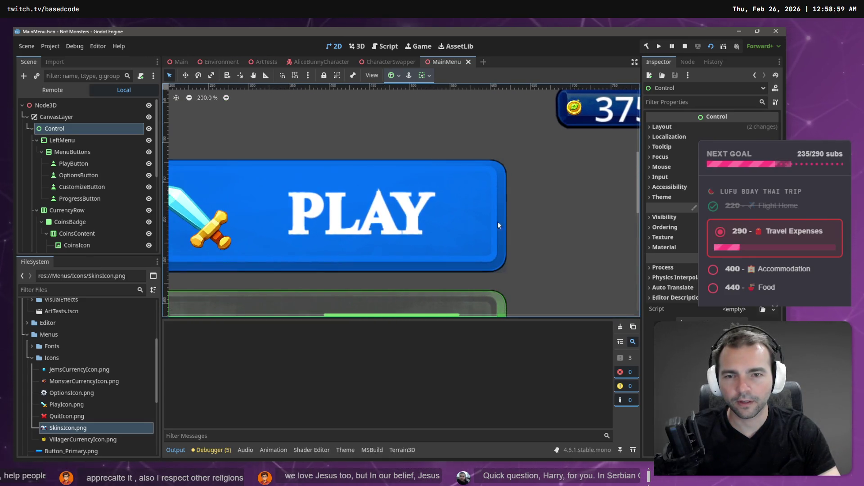
Inspect the PlayButton and OptionsButton nodes, then select GameMenusTheme.tres in the Menus folder
{"action": "left_click", "coordinate": [320, 207]}
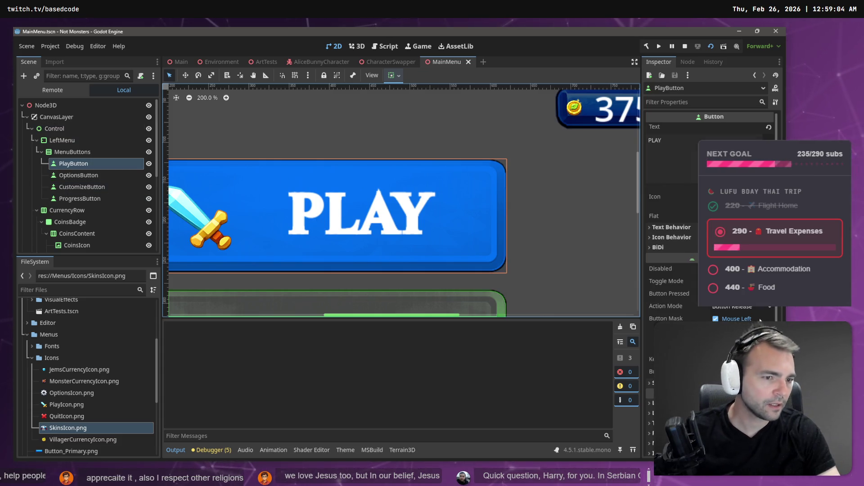
{"action": "left_click", "coordinate": [85, 174]}
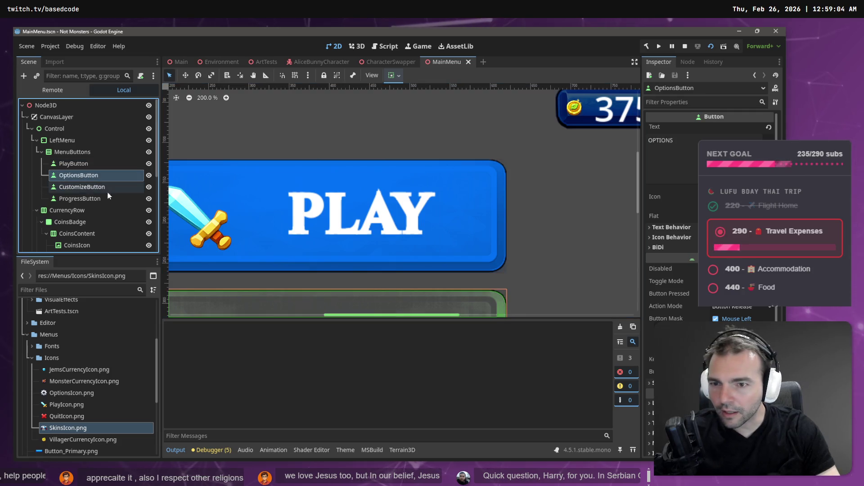
{"action": "left_click", "coordinate": [69, 164]}
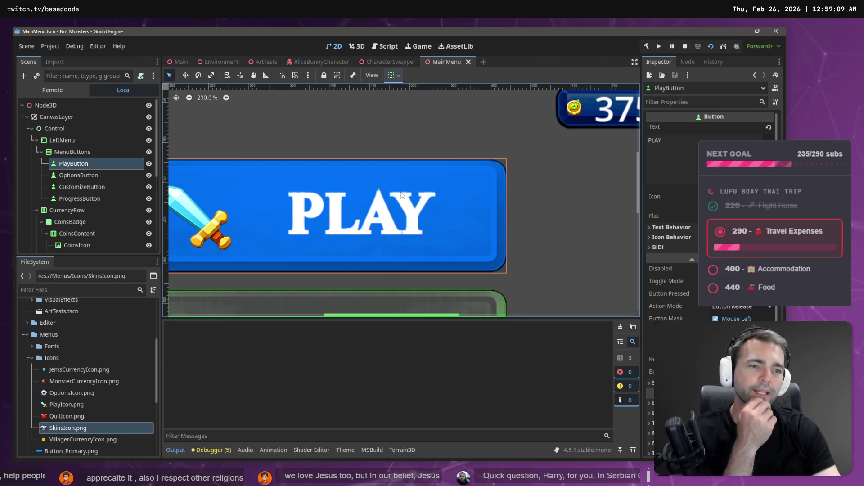
{"action": "scroll", "coordinate": [126, 427], "scroll_direction": "down", "scroll_amount": 3}
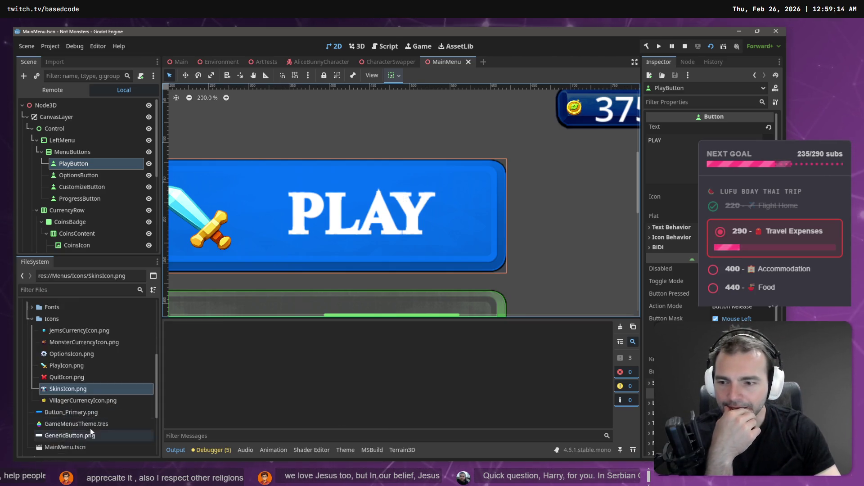
{"action": "left_click", "coordinate": [75, 386]}
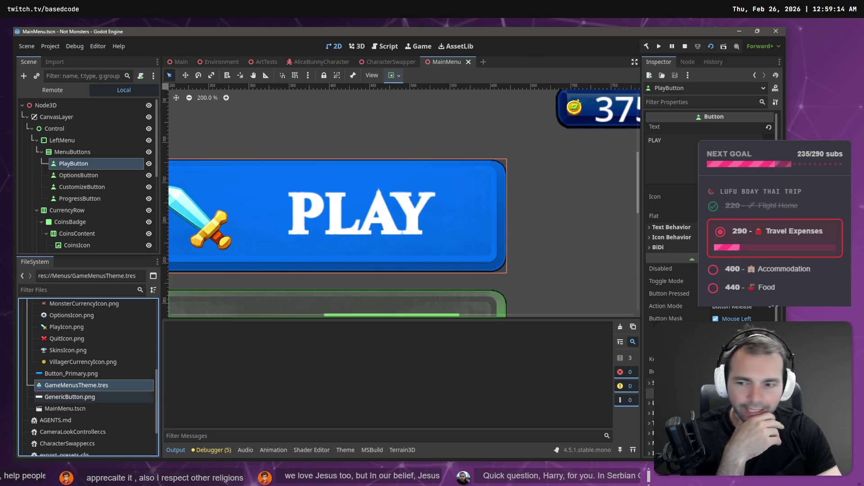
Open GameMenusTheme.tres in the theme editor, enlarge its preview, and expand the Cinzel font's OpenType settings
{"action": "double_click", "coordinate": [113, 386]}
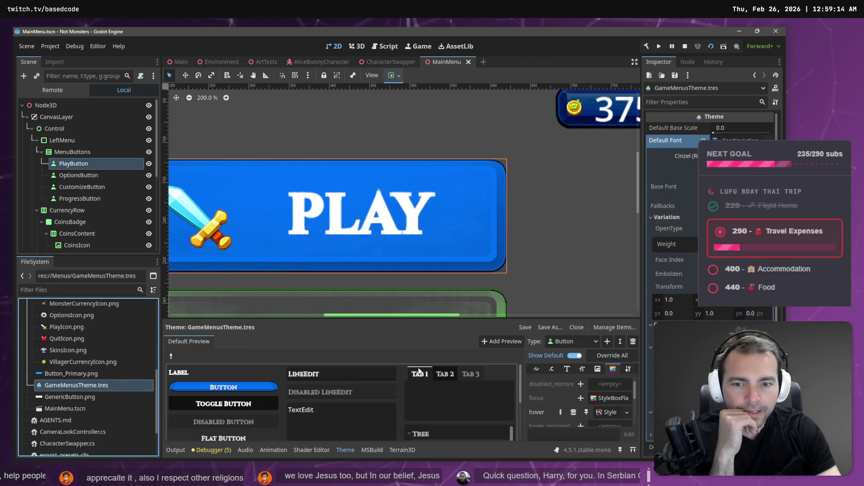
{"action": "scroll", "coordinate": [225, 405], "scroll_direction": "down", "scroll_amount": 2}
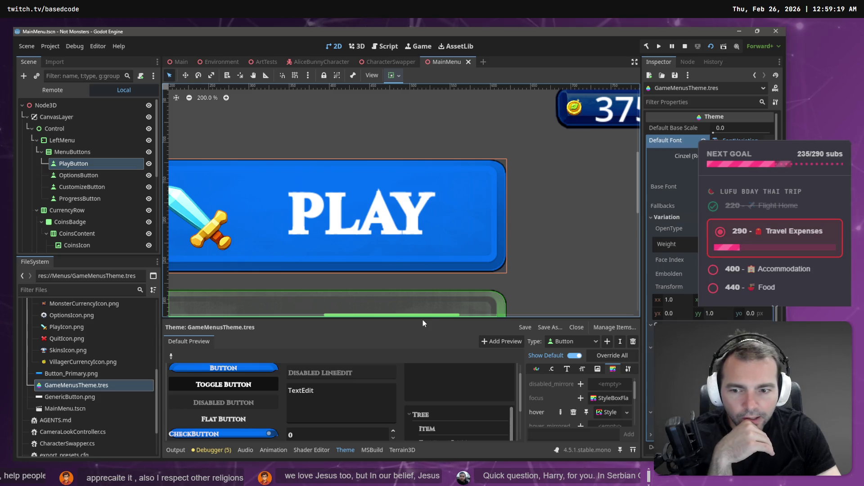
{"action": "left_click_drag", "start_coordinate": [423, 320], "coordinate": [422, 225]}
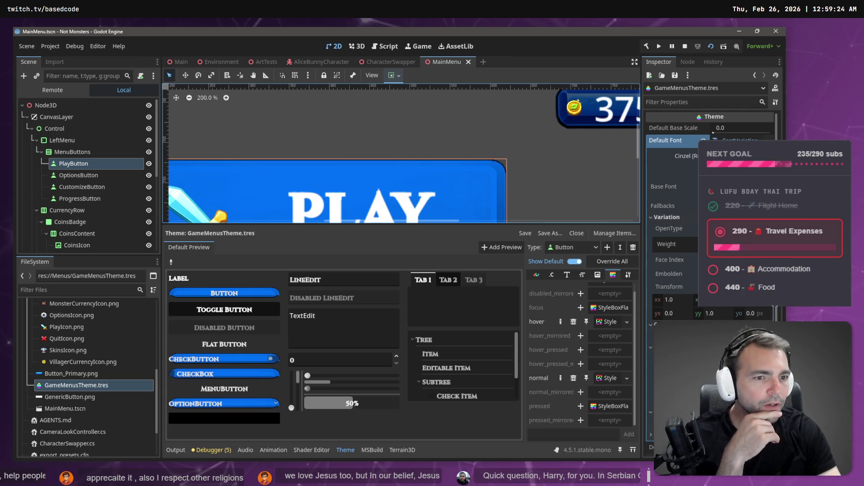
{"action": "left_click", "coordinate": [669, 228]}
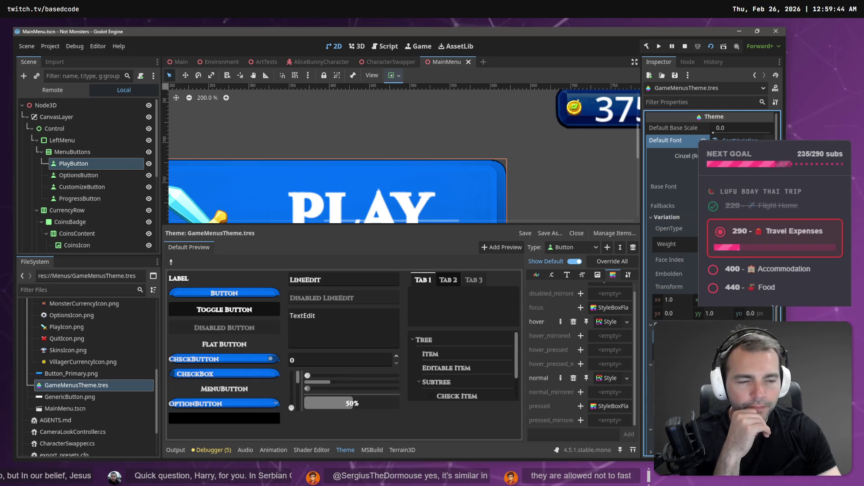
{"action": "scroll", "coordinate": [711, 225], "scroll_direction": "down", "scroll_amount": 3}
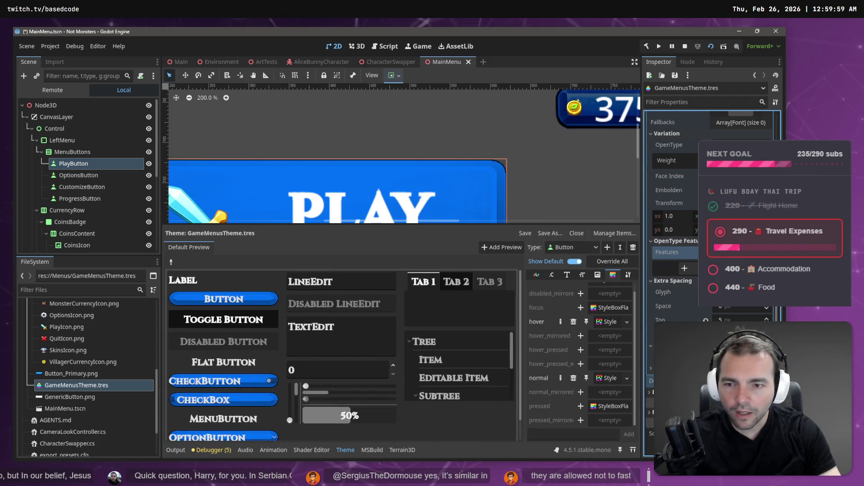
{"action": "scroll", "coordinate": [711, 216], "scroll_direction": "up", "scroll_amount": 2}
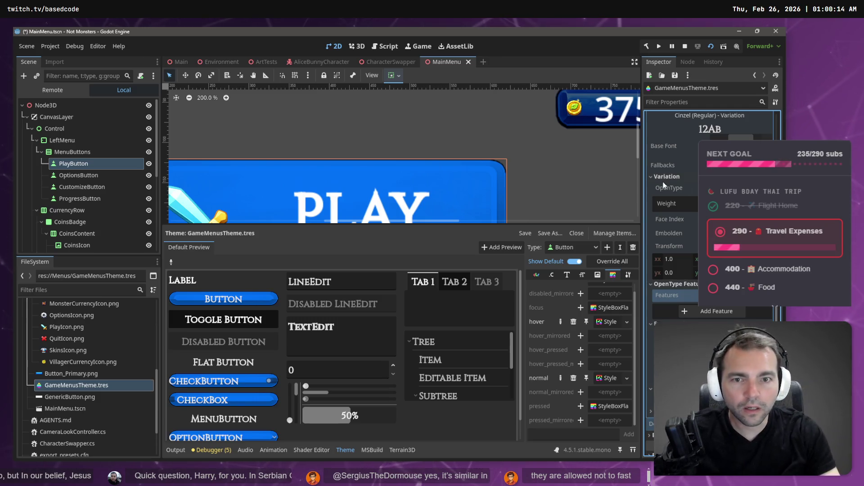
{"action": "left_click_drag", "start_coordinate": [483, 199], "coordinate": [493, 147]}
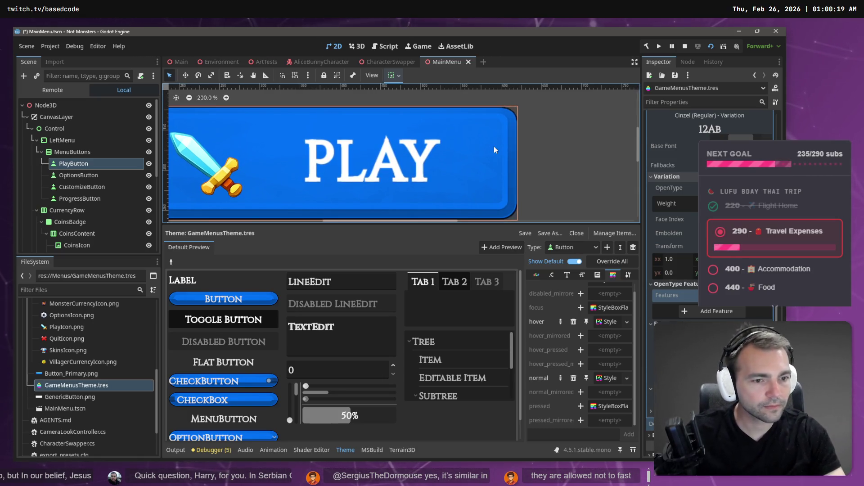
Save the theme's font Extra Spacing tweaks and run the game to view the themed main menu
{"action": "key", "text": "ctrl+s"}
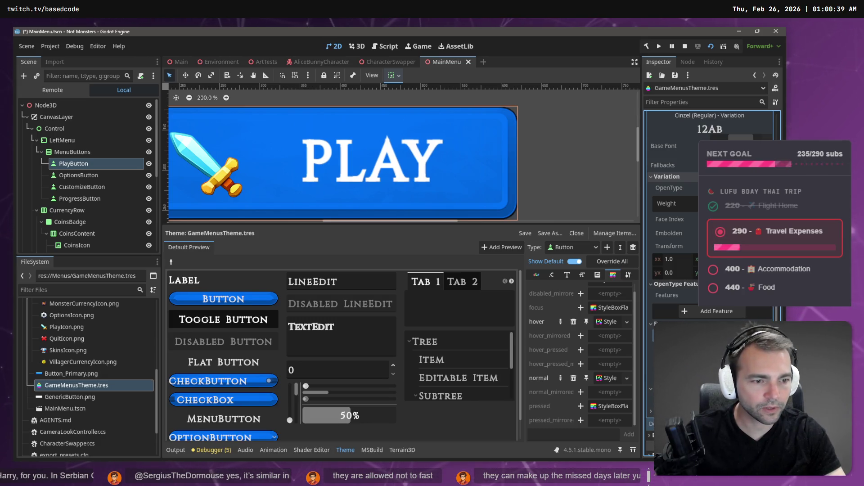
{"action": "scroll", "coordinate": [675, 225], "scroll_direction": "down", "scroll_amount": 2}
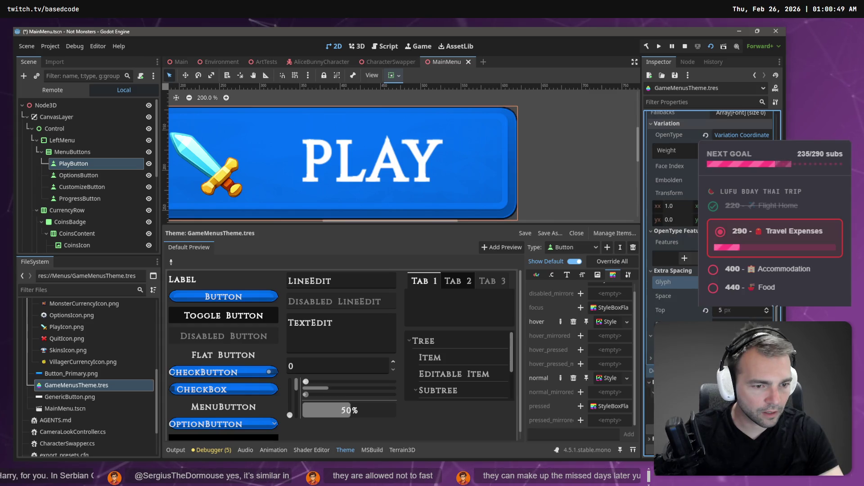
{"action": "key", "text": "ctrl+s"}
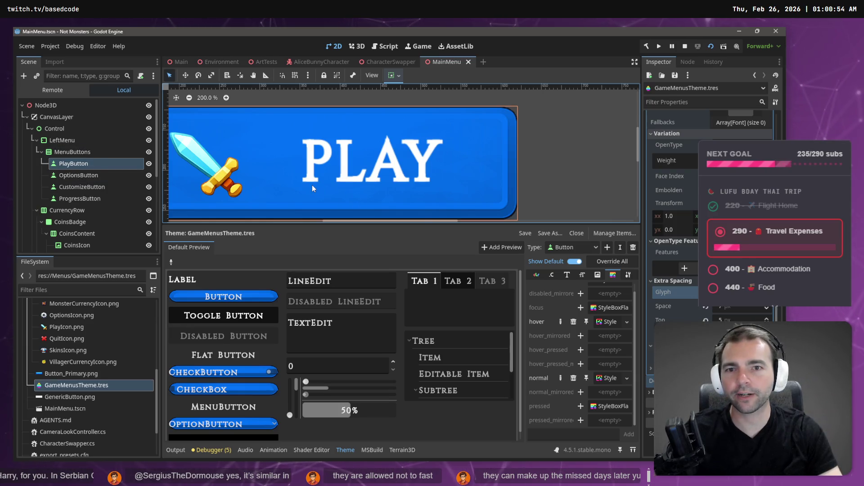
{"action": "scroll", "coordinate": [312, 185], "scroll_direction": "down", "scroll_amount": 7}
{"action": "key", "text": "F5"}
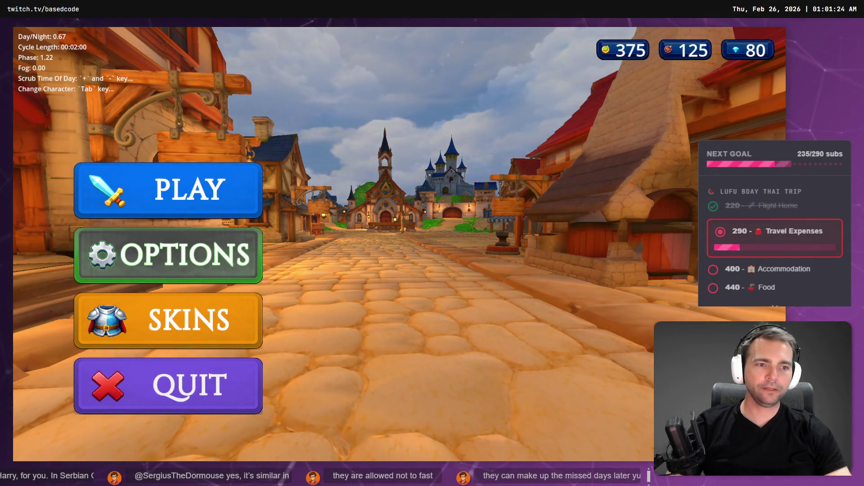
Close the game and bring the Not Monsters menu mockup into view on the tldraw board
{"action": "key", "text": "alt+F4"}
{"action": "key", "text": "alt+Tab"}
{"action": "key", "text": "alt+Tab"}
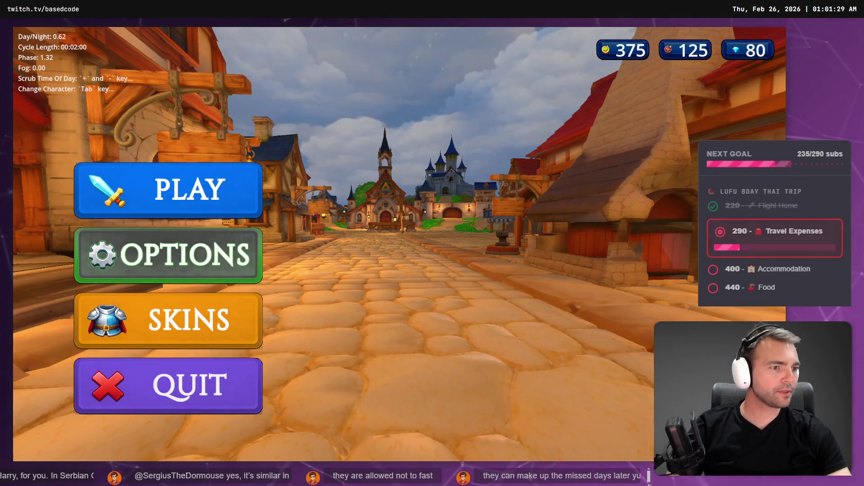
{"action": "scroll", "coordinate": [603, 262], "scroll_direction": "down", "scroll_amount": 5}
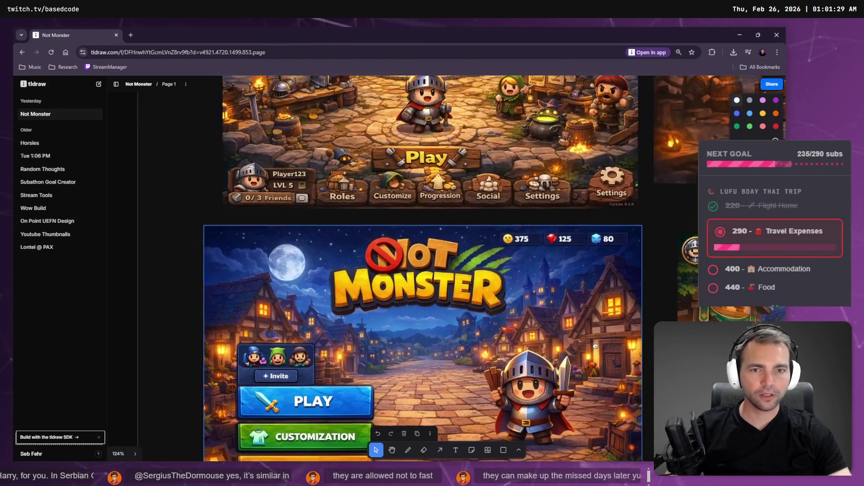
{"action": "scroll", "coordinate": [342, 314], "scroll_direction": "left", "scroll_amount": 5}
{"action": "scroll", "coordinate": [327, 336], "scroll_direction": "up", "scroll_amount": 5}
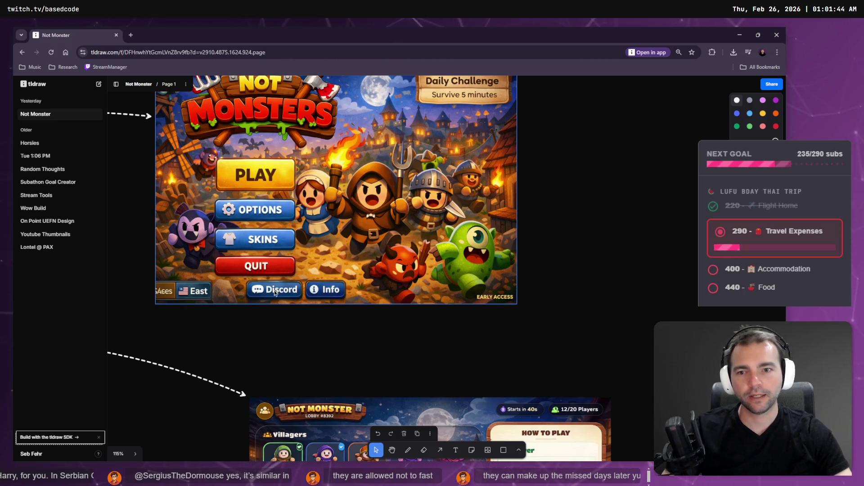
Flip between the game's main menu and the Not Monsters mockup to compare them
{"action": "key", "text": "alt+Tab"}
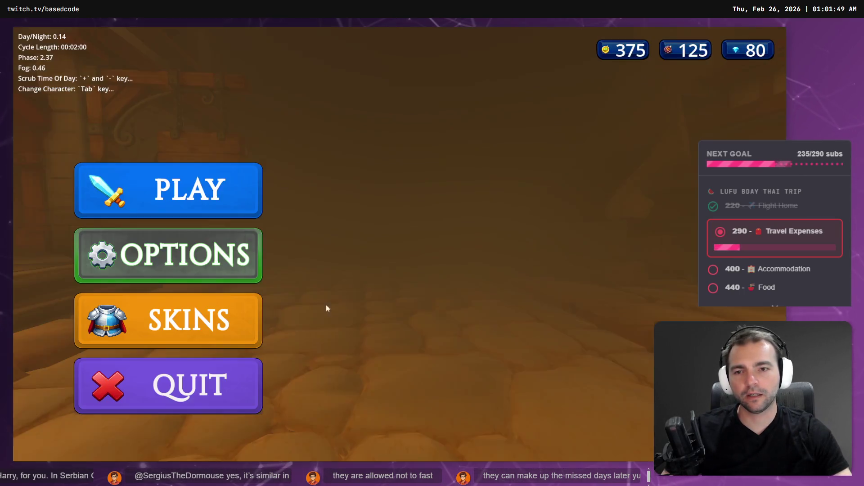
{"action": "key", "text": "alt+Tab"}
{"action": "key", "text": "alt+Tab"}
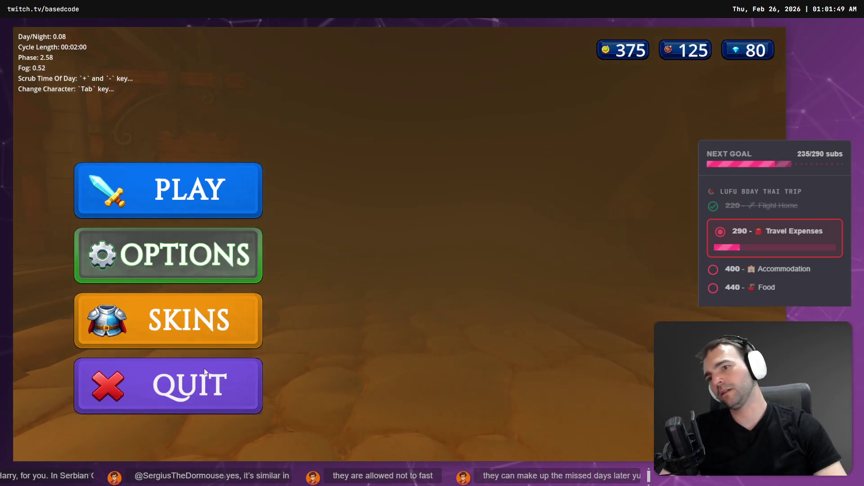
{"action": "key", "text": "alt+Tab"}
{"action": "scroll", "coordinate": [458, 290], "scroll_direction": "down", "scroll_amount": 5}
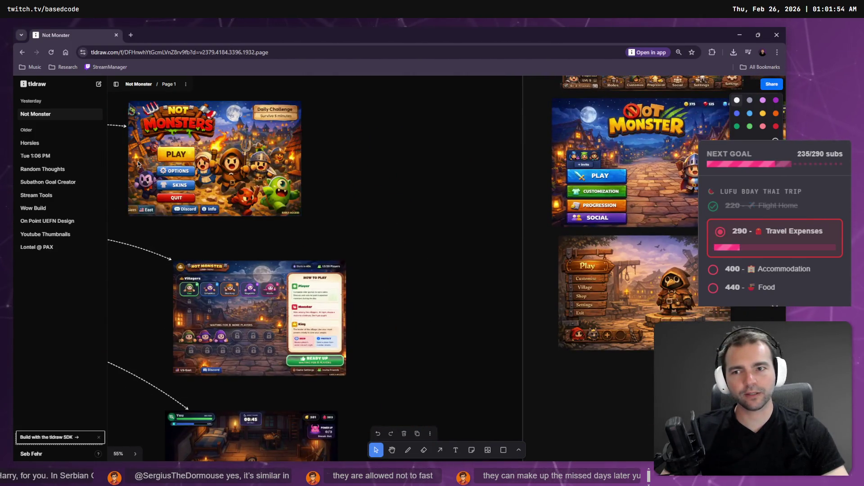
Select the Not Monster menu mockup and pan the board to frame it
{"action": "scroll", "coordinate": [495, 229], "scroll_direction": "right", "scroll_amount": 3}
{"action": "left_click", "coordinate": [537, 230]}
{"action": "scroll", "coordinate": [515, 220], "scroll_direction": "right", "scroll_amount": 4}
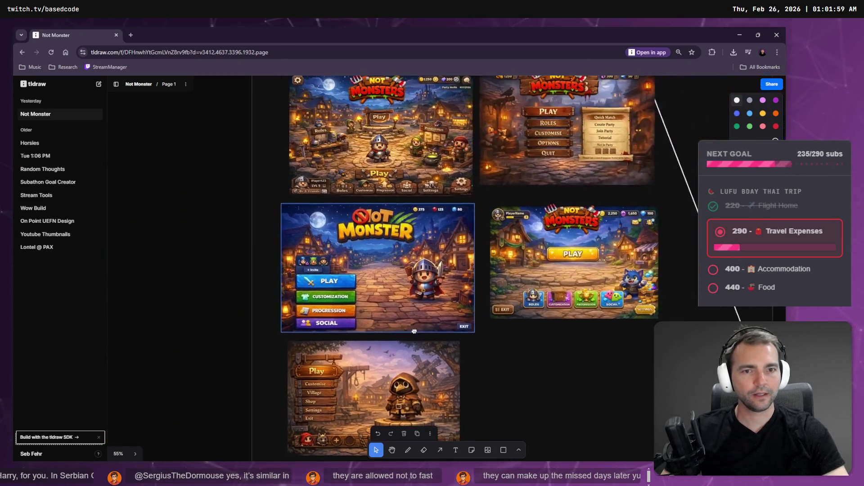
{"action": "mouse_move", "coordinate": [414, 331]}
{"action": "left_mouse_down"}
{"action": "mouse_move", "coordinate": [432, 375]}
{"action": "mouse_move", "coordinate": [645, 258]}
{"action": "mouse_move", "coordinate": [683, 258]}
{"action": "mouse_move", "coordinate": [562, 286]}
{"action": "left_mouse_up"}
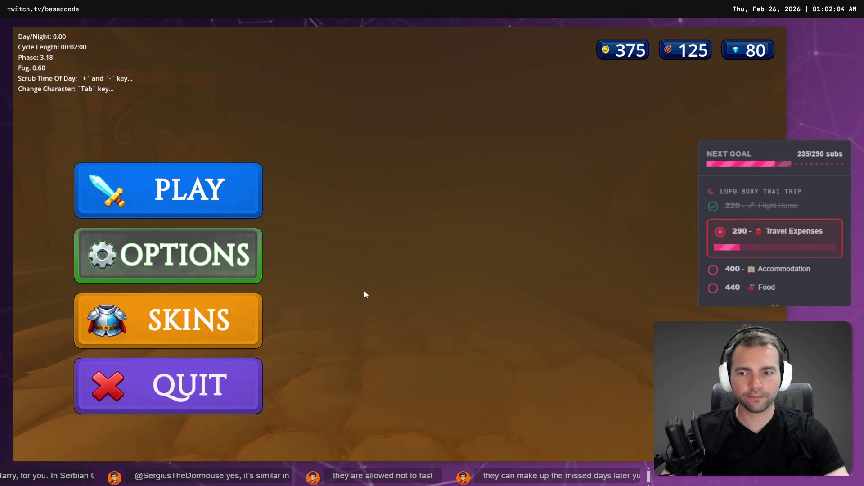
{"action": "key", "text": "alt+Tab"}
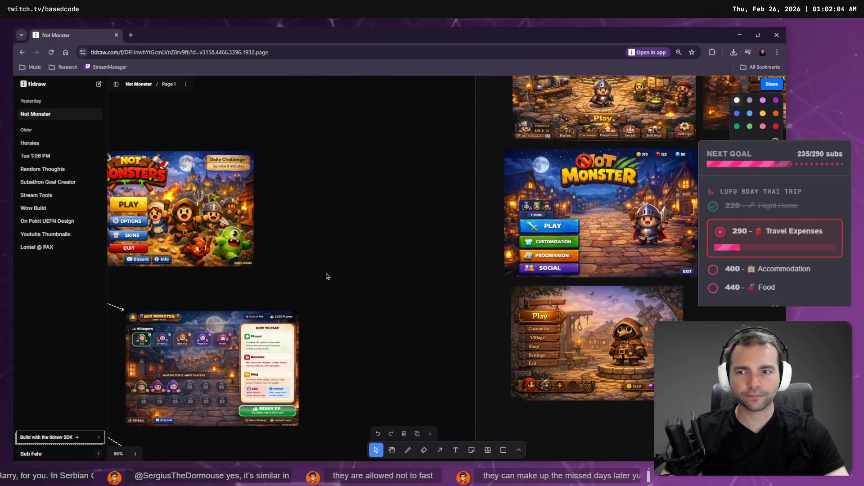
{"action": "scroll", "coordinate": [588, 273], "scroll_direction": "up", "scroll_amount": 5}
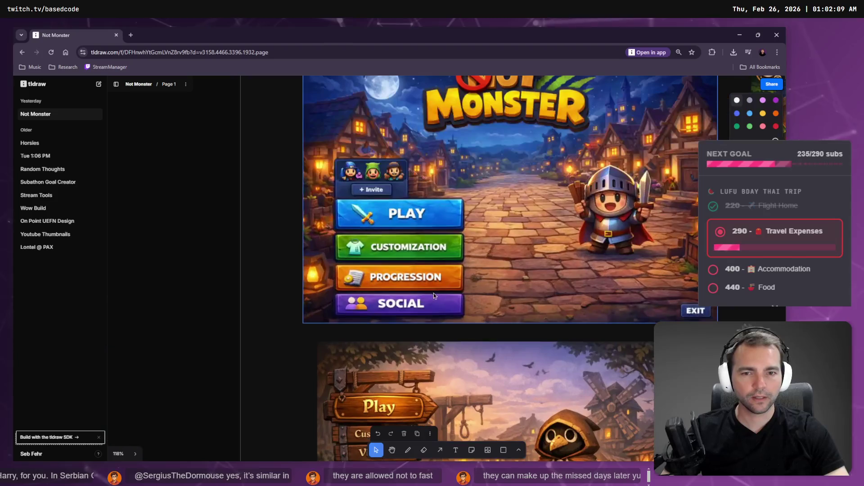
{"action": "scroll", "coordinate": [323, 283], "scroll_direction": "left", "scroll_amount": 10}
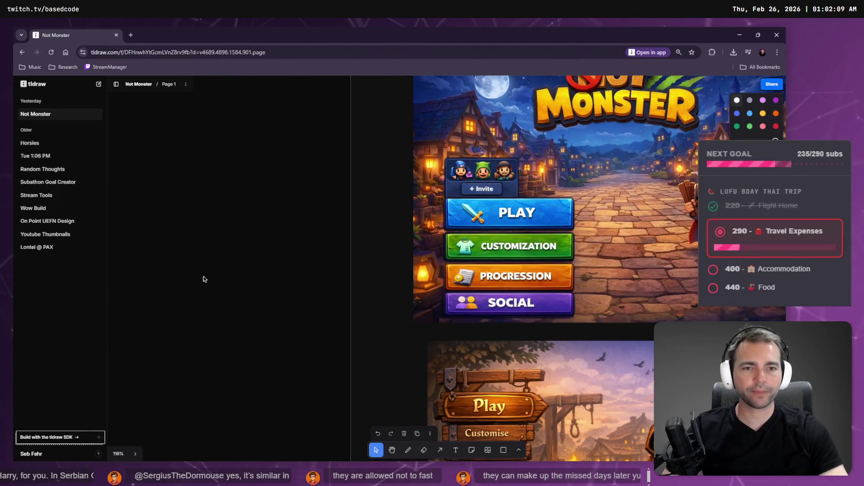
{"action": "scroll", "coordinate": [645, 294], "scroll_direction": "right", "scroll_amount": 5}
Toggle repeatedly between the running game menu and the Not Monster mockup to compare layouts
{"action": "key", "text": "alt+Tab"}
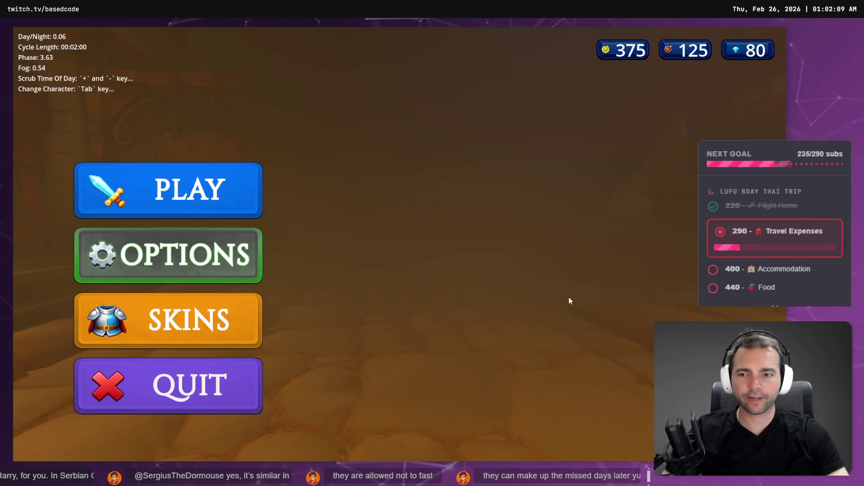
{"action": "key", "text": "alt+Tab"}
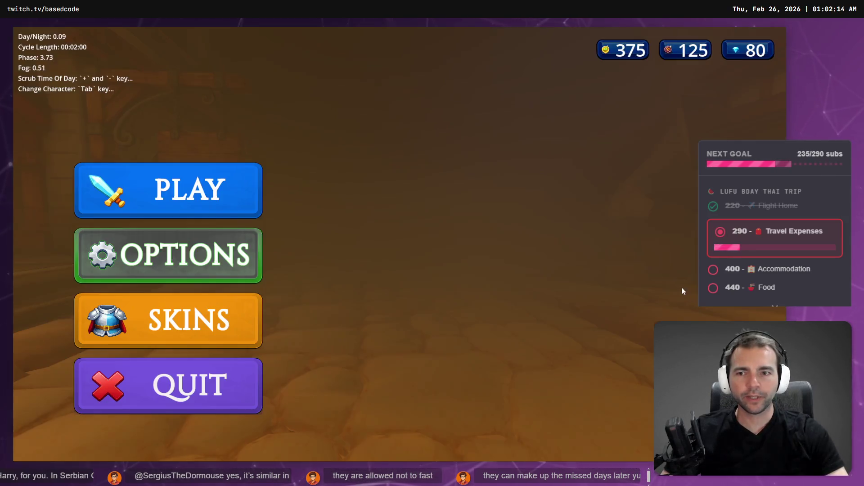
{"action": "scroll", "coordinate": [216, 297], "scroll_direction": "left", "scroll_amount": 10}
{"action": "scroll", "coordinate": [489, 285], "scroll_direction": "right", "scroll_amount": 3}
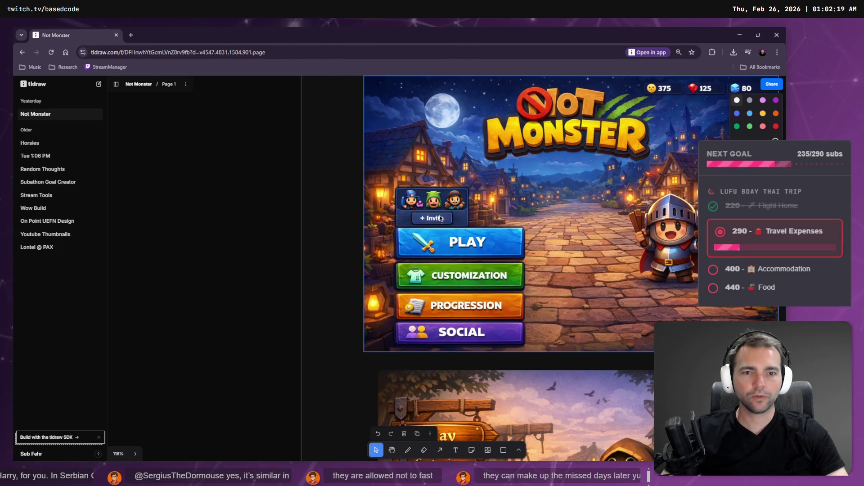
{"action": "key", "text": "alt+Tab"}
{"action": "key", "text": "alt+Tab"}
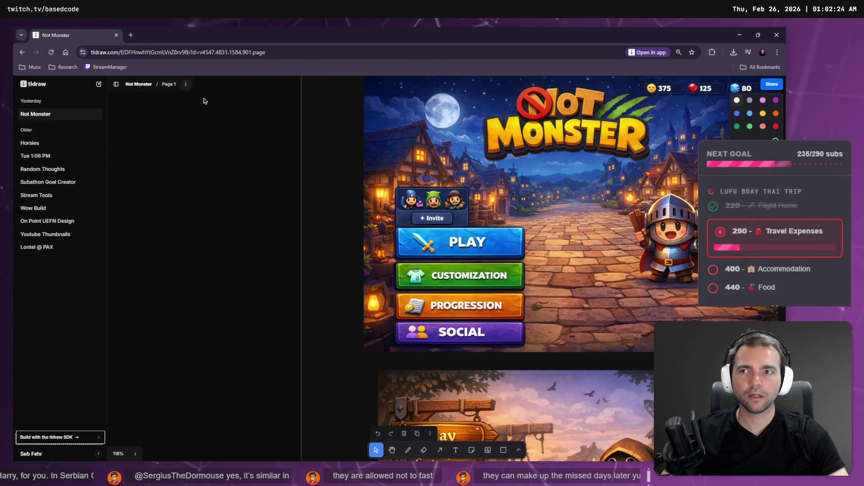
{"action": "key", "text": "alt+Tab"}
{"action": "key", "text": "alt+Tab"}
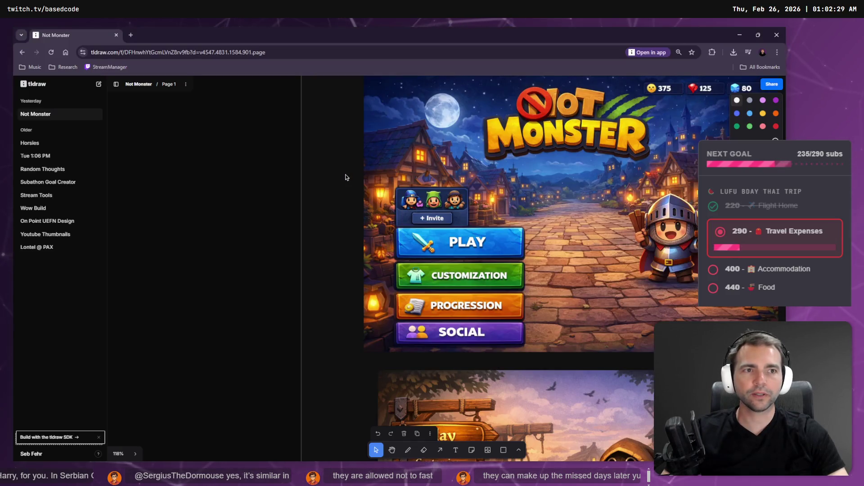
{"action": "key", "text": "alt+Tab"}
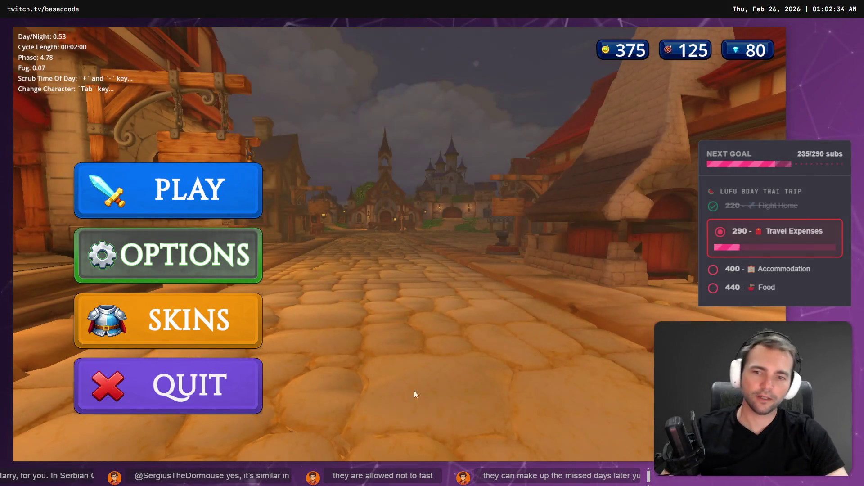
{"action": "key", "text": "alt+Tab"}
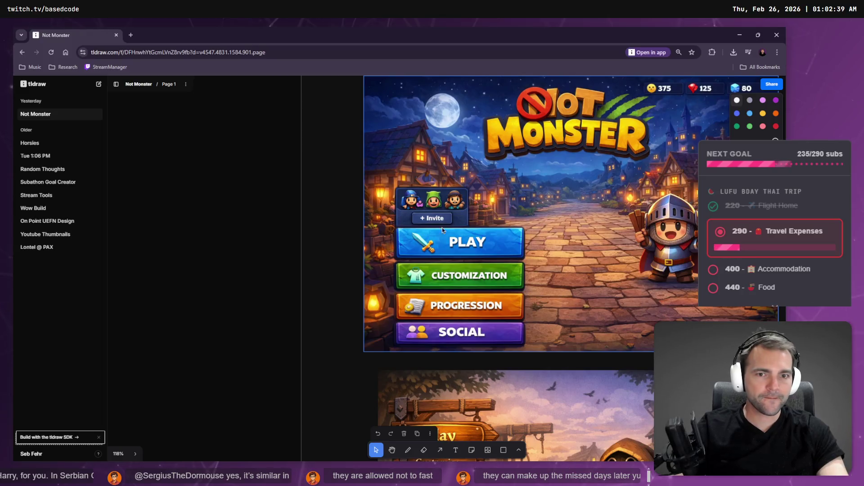
{"action": "key", "text": "alt+Tab"}
{"action": "key", "text": "alt+Tab"}
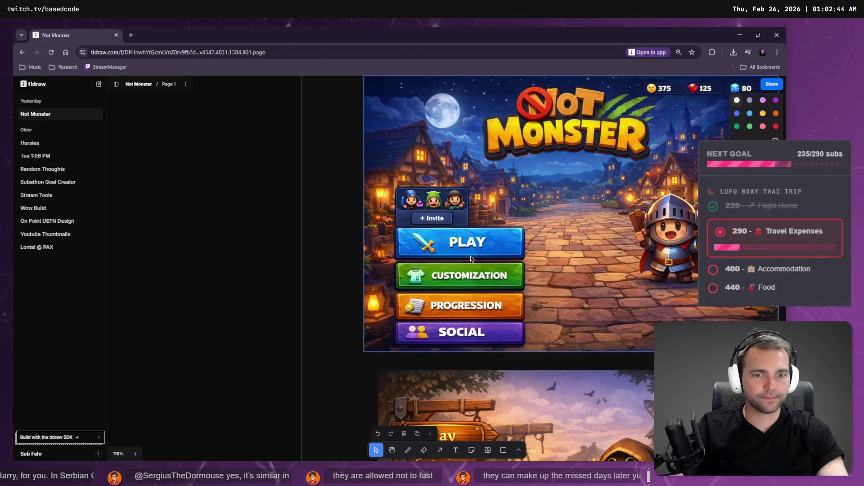
{"action": "key", "text": "alt+Tab"}
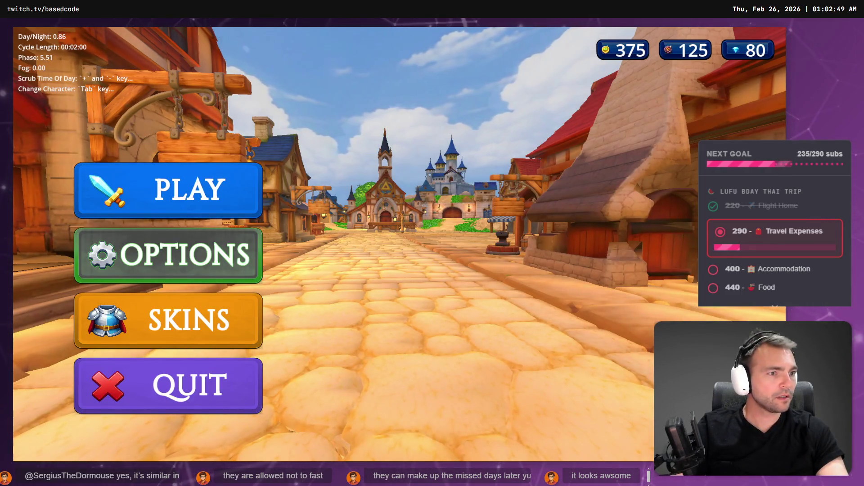
Dictate to Codex that the left-side buttons take two thirds of vertical space, which is too much
{"action": "key", "text": "alt+Tab"}
{"action": "key", "text": "super+h"}
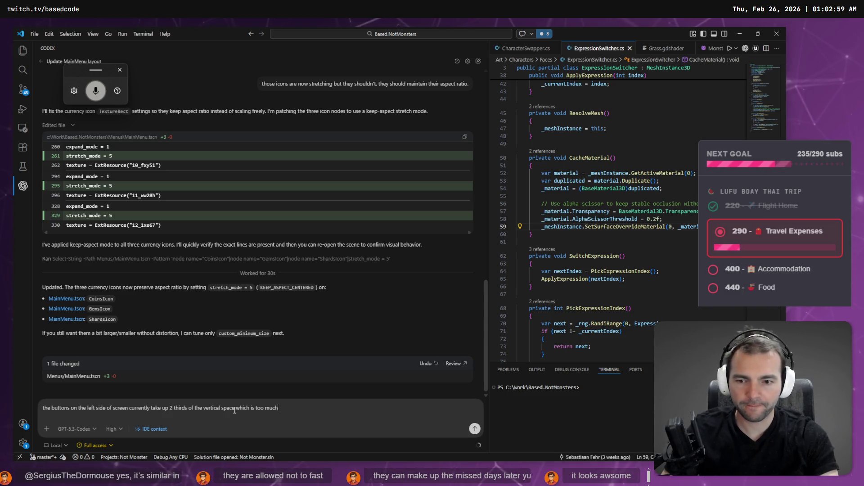
{"action": "key", "text": "alt+Tab"}
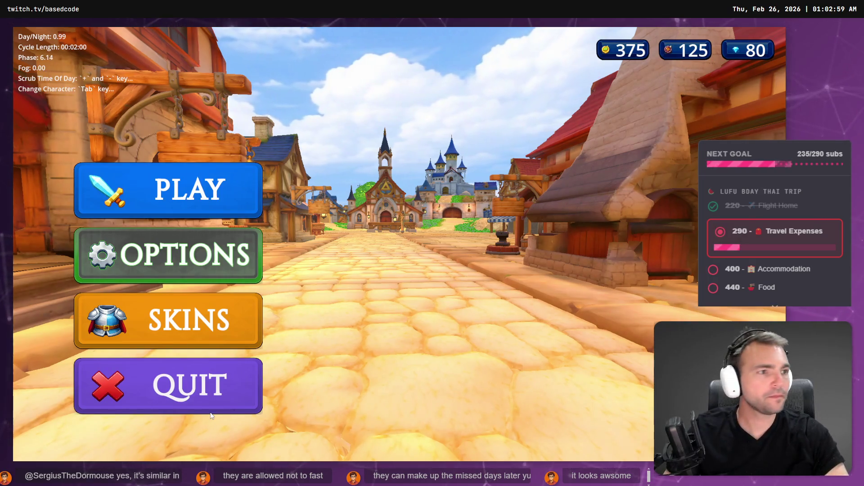
{"action": "key", "text": "alt+Tab"}
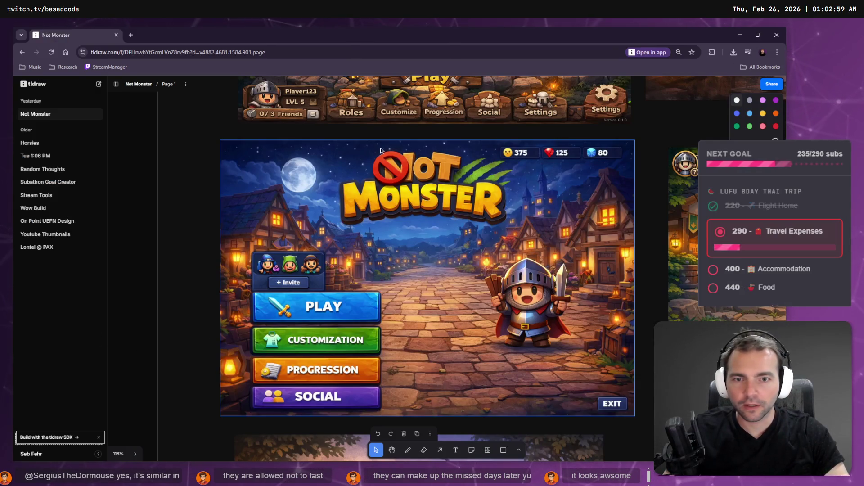
Select the Not Monster menu and Daily Challenge mockups, panning to the right-side images
{"action": "left_click", "coordinate": [414, 194]}
{"action": "scroll", "coordinate": [414, 195], "scroll_direction": "down", "scroll_amount": 5}
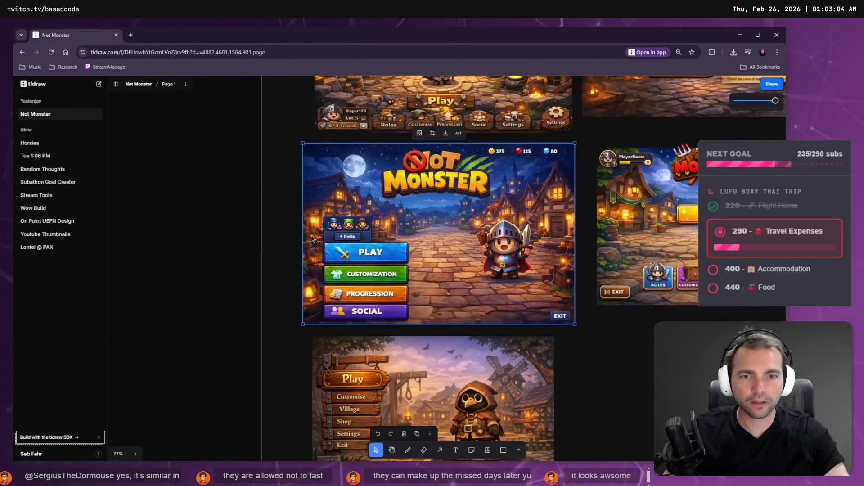
{"action": "scroll", "coordinate": [340, 212], "scroll_direction": "left", "scroll_amount": 10}
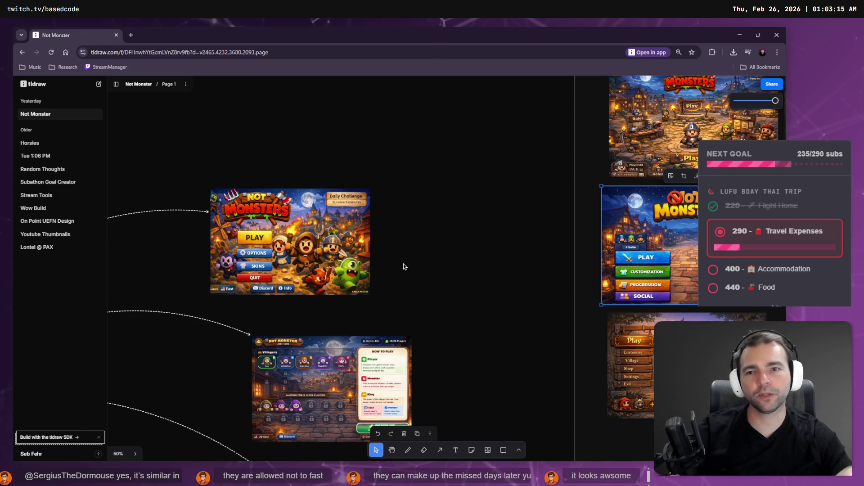
{"action": "mouse_move", "coordinate": [403, 264]}
{"action": "left_mouse_down"}
{"action": "mouse_move", "coordinate": [268, 261]}
{"action": "mouse_move", "coordinate": [341, 259]}
{"action": "left_mouse_up"}
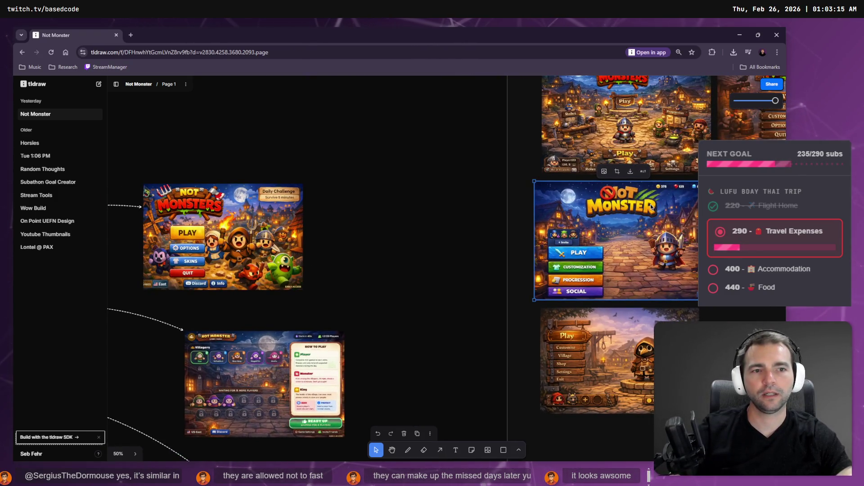
{"action": "left_click", "coordinate": [182, 209]}
{"action": "key", "text": "alt+Tab"}
{"action": "key", "text": "alt+Tab"}
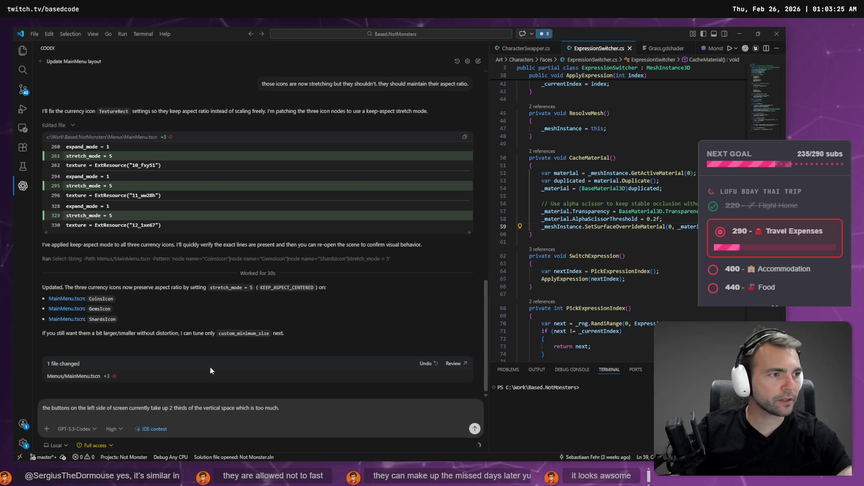
Locate Splash.png and check the Icons folder in Godot's project files
{"action": "key", "text": "alt+Tab"}
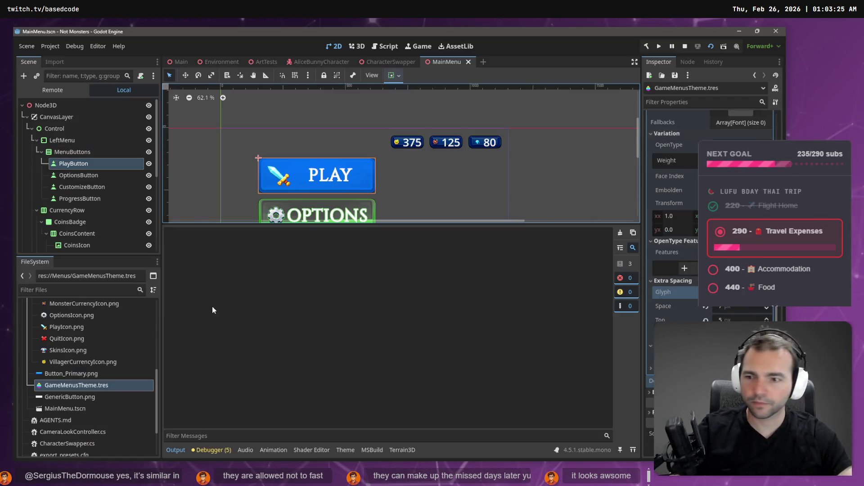
{"action": "scroll", "coordinate": [94, 384], "scroll_direction": "down", "scroll_amount": 3}
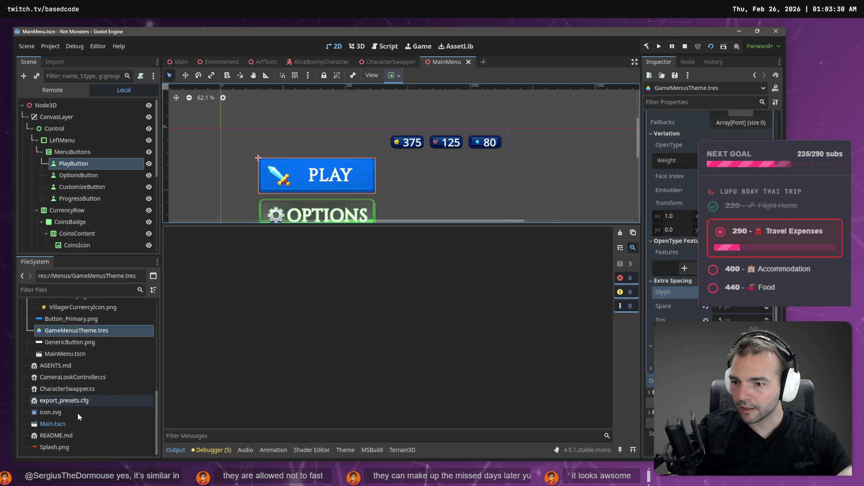
{"action": "left_click", "coordinate": [58, 447]}
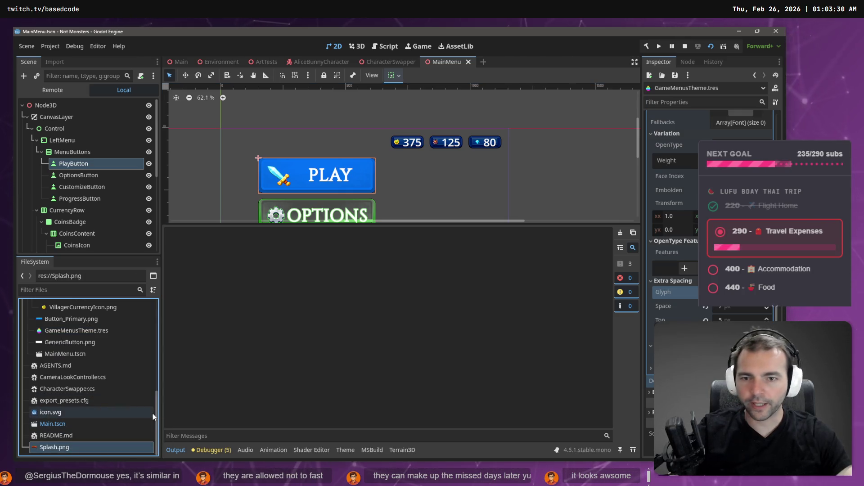
{"action": "key", "text": "alt+Tab"}
{"action": "key", "text": "alt+Tab"}
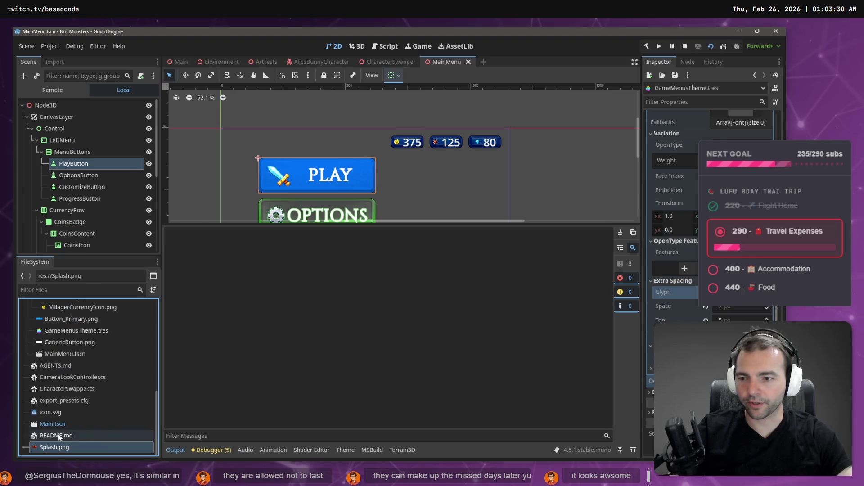
{"action": "scroll", "coordinate": [90, 405], "scroll_direction": "up", "scroll_amount": 5}
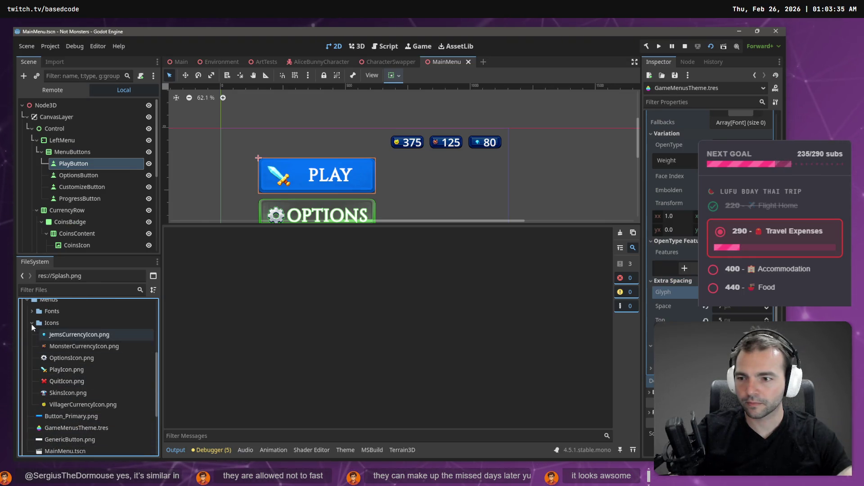
{"action": "left_click", "coordinate": [31, 322]}
{"action": "key", "text": "alt+Tab"}
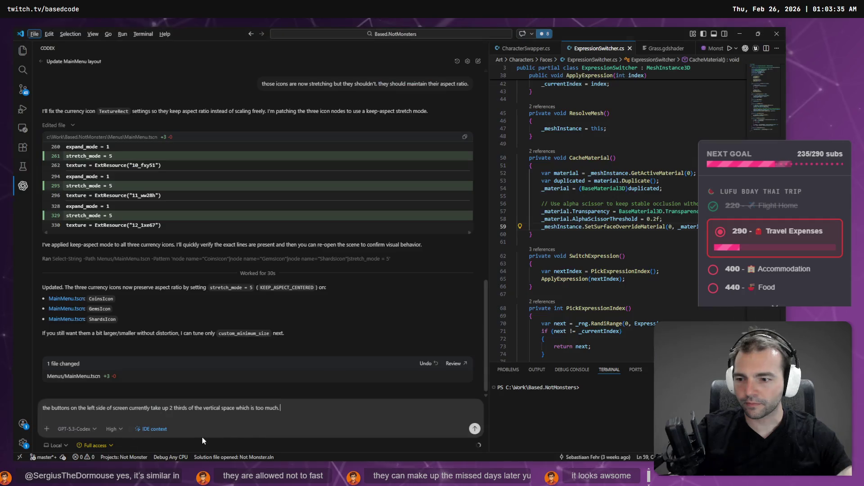
{"action": "left_click", "coordinate": [286, 415]}
{"action": "key", "text": "super+h"}
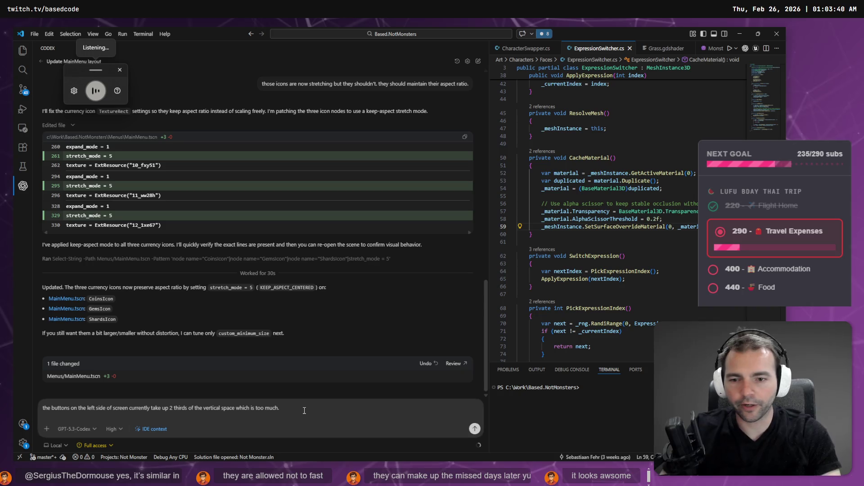
{"action": "type", "text": "(@"}
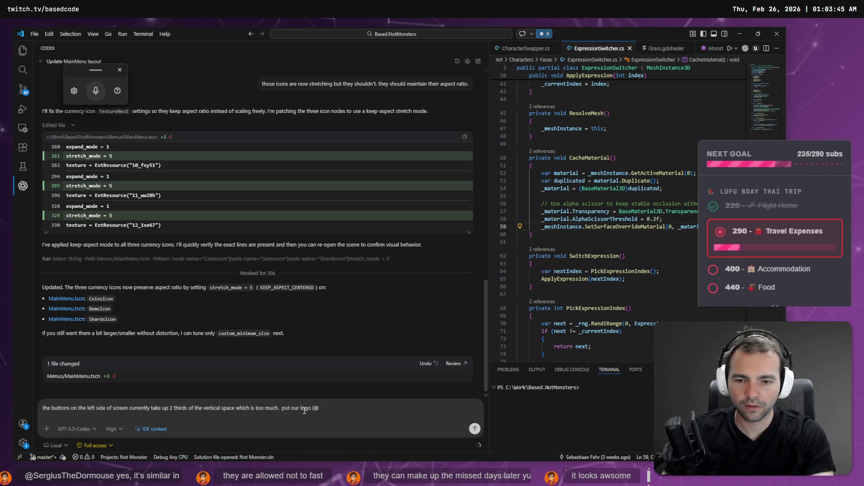
{"action": "type", "text": "splah"}
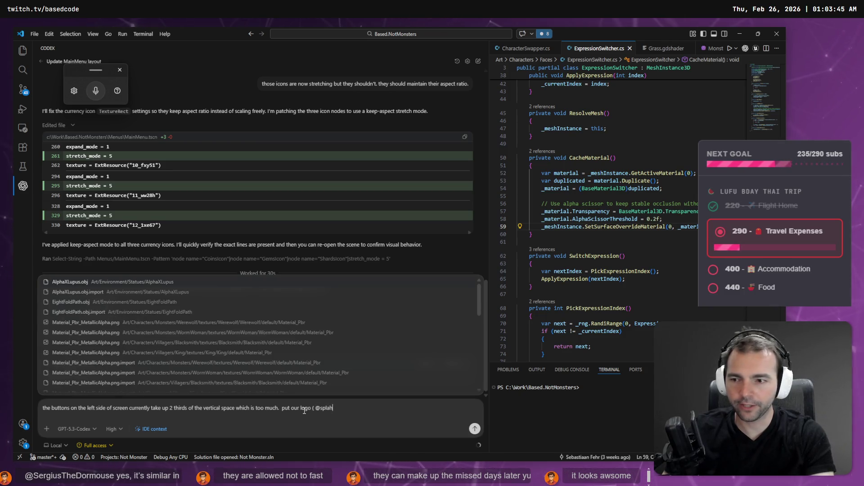
{"action": "type", "text": "splash"}
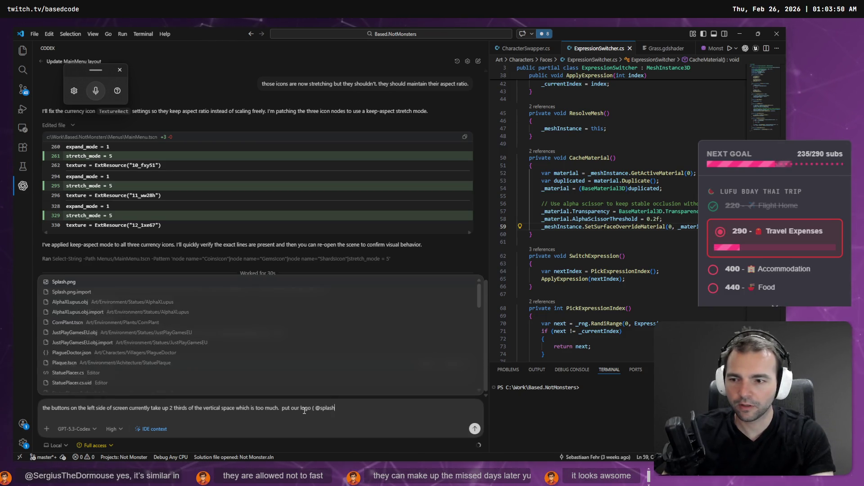
{"action": "key", "text": "Return"}
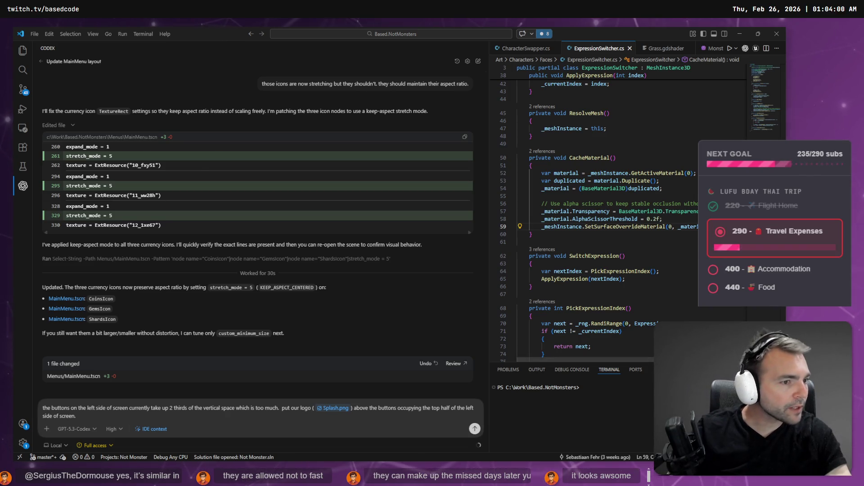
{"action": "key", "text": "alt+Tab"}
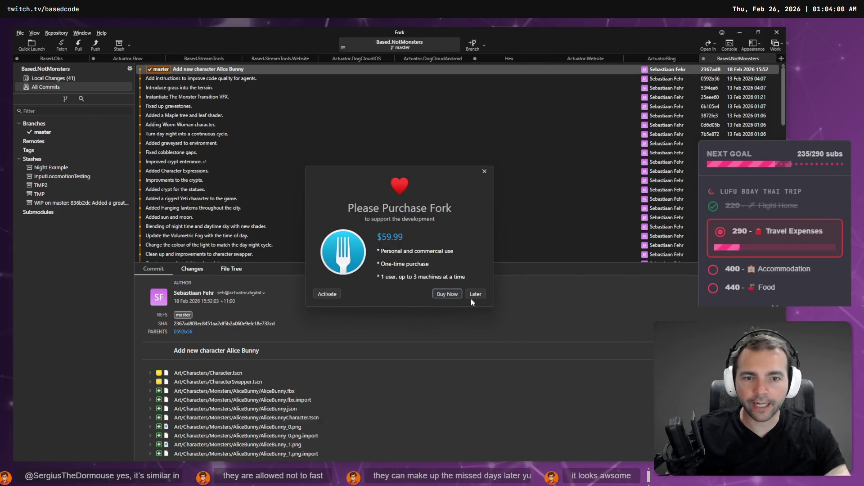
Dismiss Fork's purchase reminder and stage the edited MainMenu.tscn from Local Changes
{"action": "left_click", "coordinate": [475, 294]}
{"action": "left_click", "coordinate": [49, 78]}
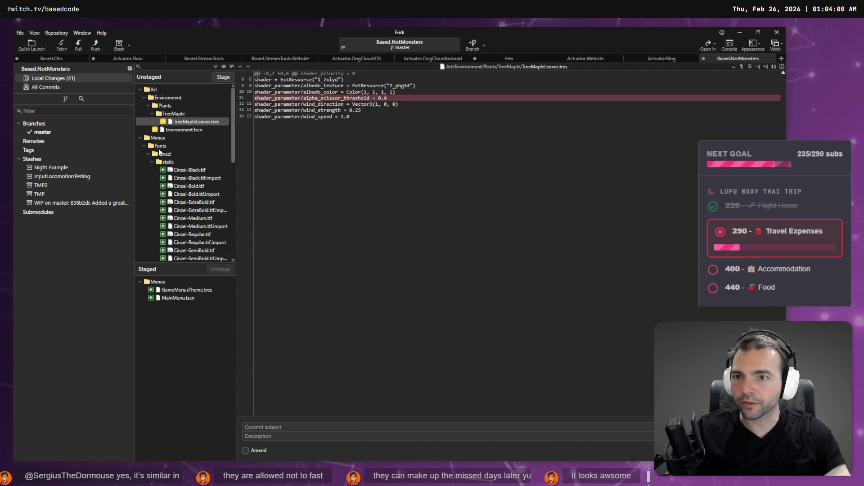
{"action": "left_click", "coordinate": [197, 136]}
{"action": "scroll", "coordinate": [194, 198], "scroll_direction": "down", "scroll_amount": 10}
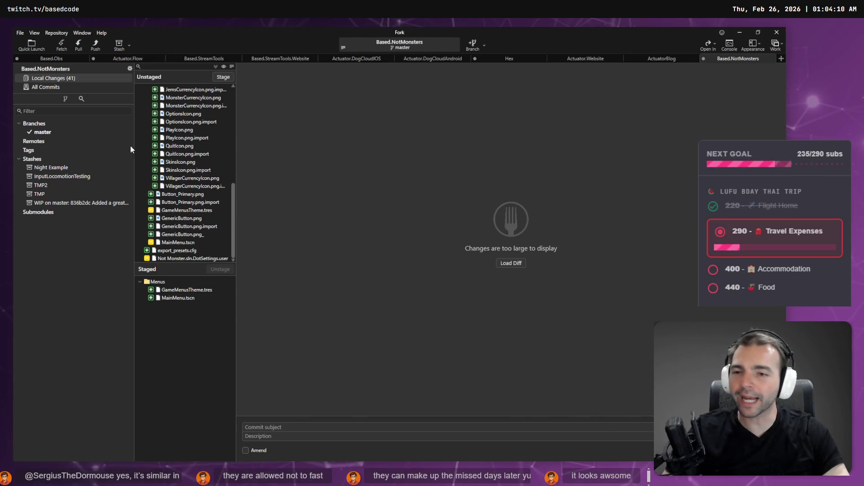
{"action": "left_click", "coordinate": [208, 242]}
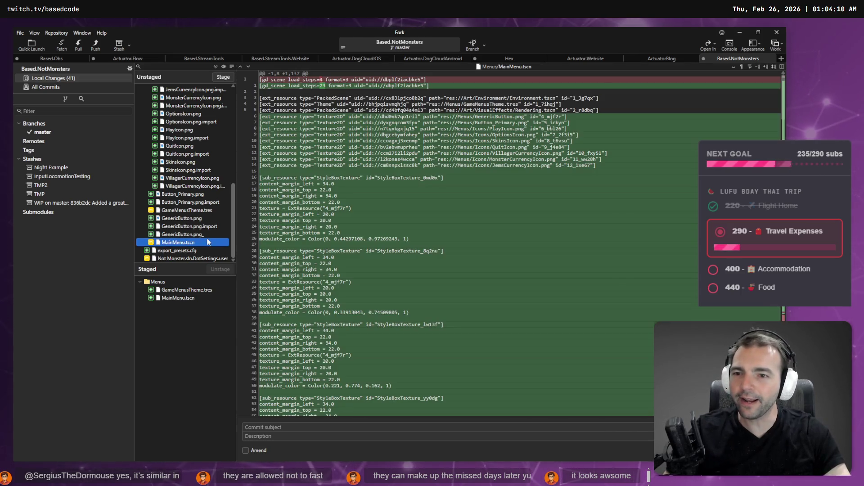
{"action": "left_click", "coordinate": [223, 77]}
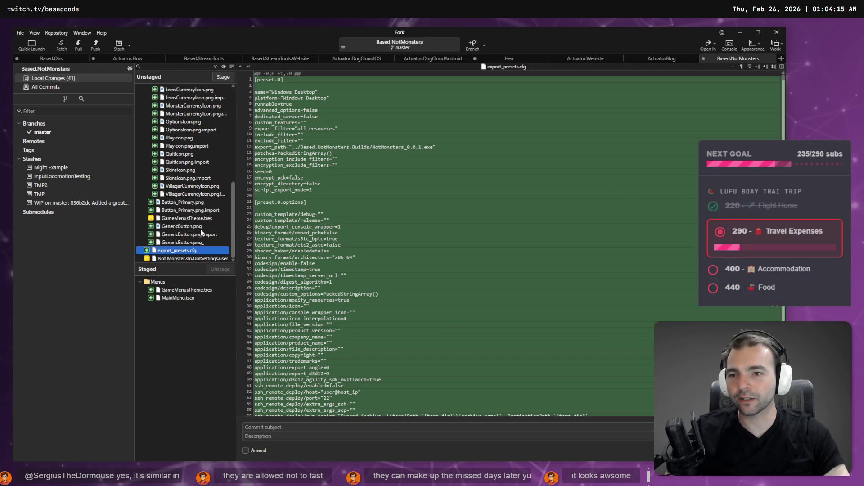
{"action": "key", "text": "alt+Tab"}
{"action": "key", "text": "alt+Tab"}
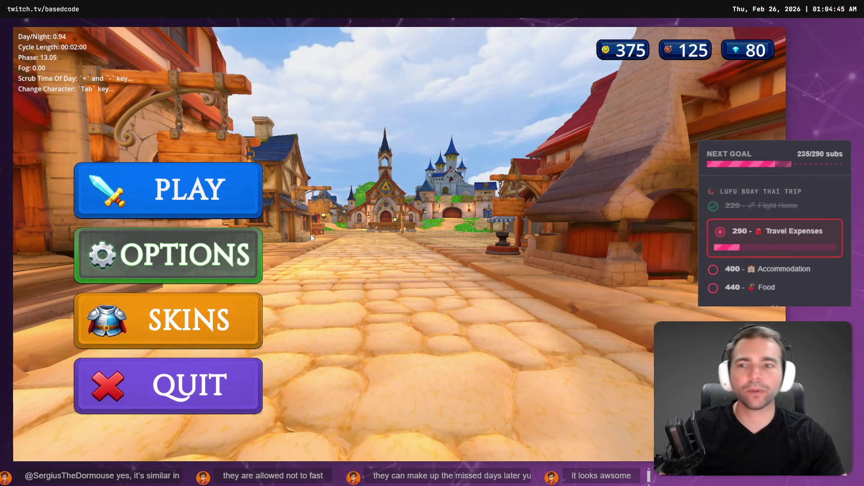
Close the running game and orbit the 3D town scene with Camera3D selected
{"action": "key", "text": "alt+F4"}
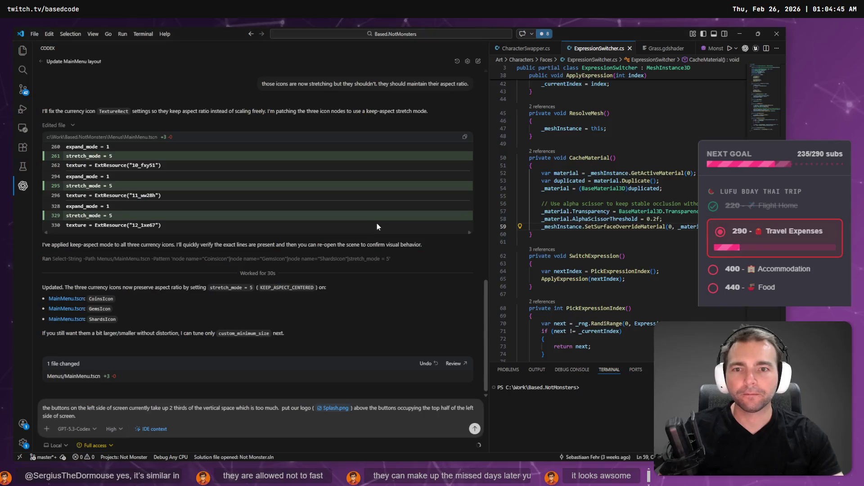
{"action": "key", "text": "alt+Tab"}
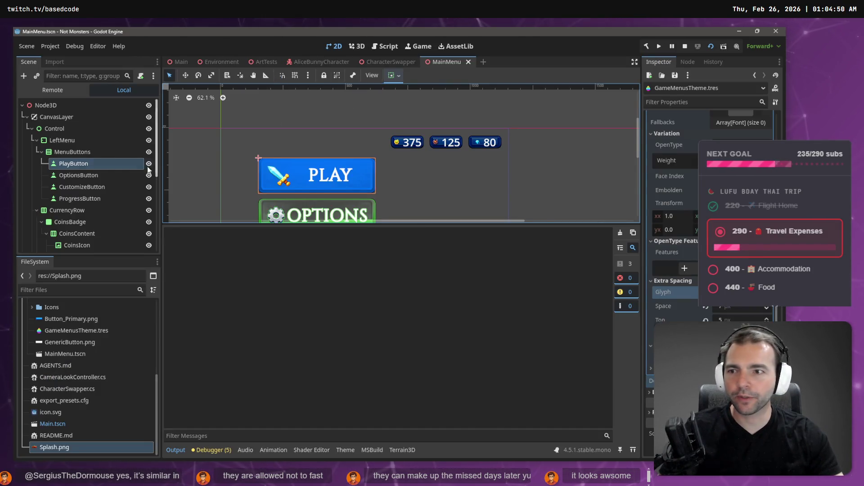
{"action": "scroll", "coordinate": [60, 193], "scroll_direction": "down", "scroll_amount": 5}
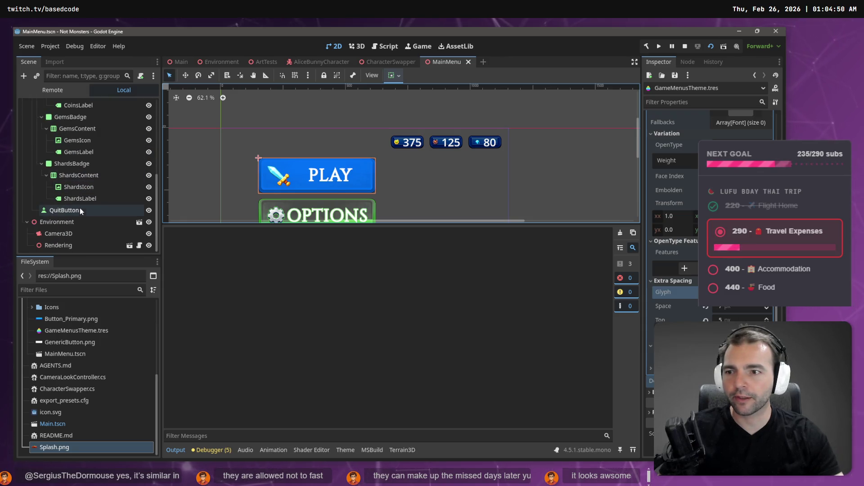
{"action": "left_click", "coordinate": [71, 234]}
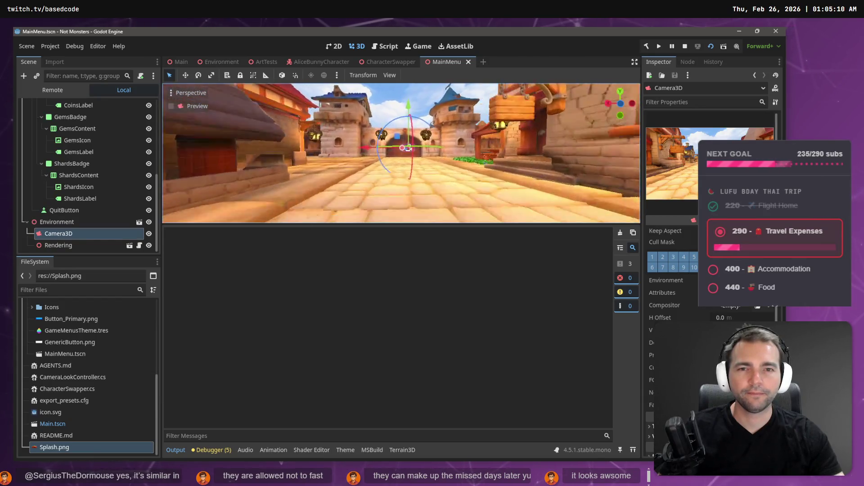
{"action": "left_click_drag", "start_coordinate": [371, 164], "coordinate": [364, 164]}
Send the logo layout request to Codex
{"action": "key", "text": "alt+Tab"}
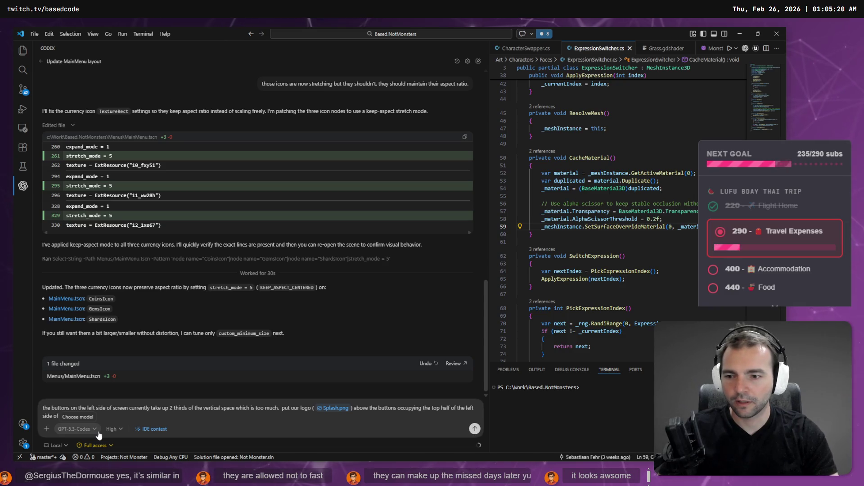
{"action": "key", "text": "Return"}
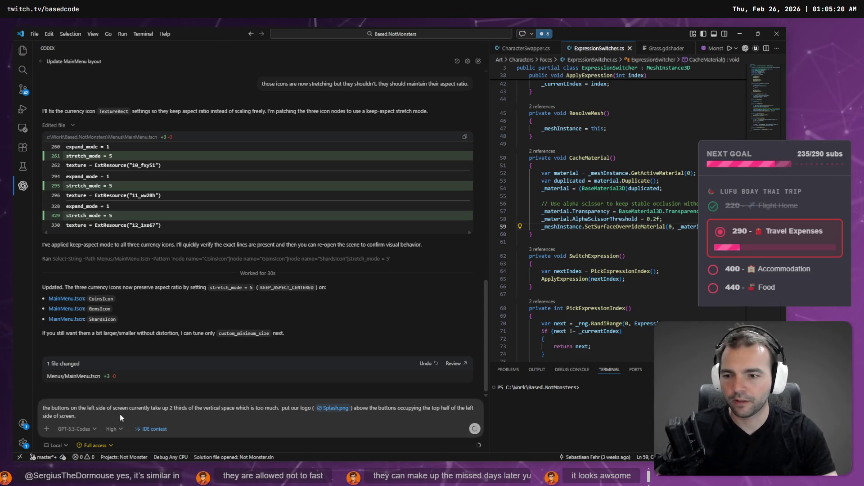
{"action": "key", "text": "alt+Tab"}
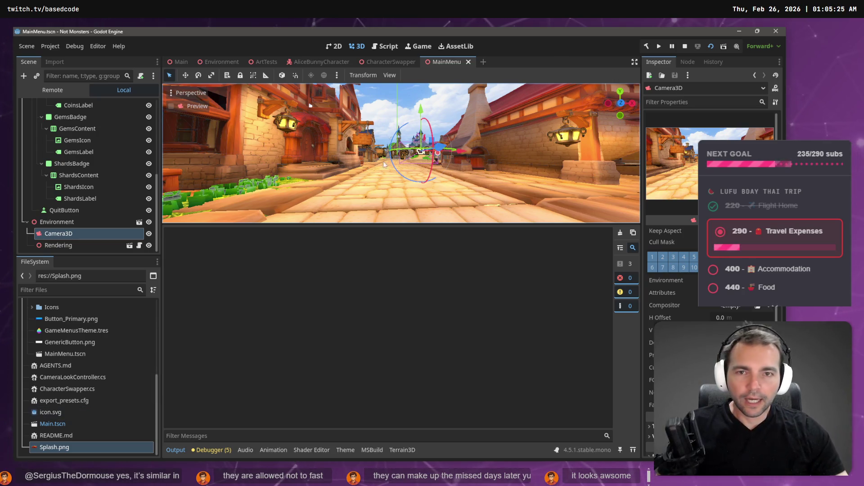
Select the Control node and drag the Output splitter down to reveal QUIT and EXIT
{"action": "scroll", "coordinate": [92, 164], "scroll_direction": "up", "scroll_amount": 5}
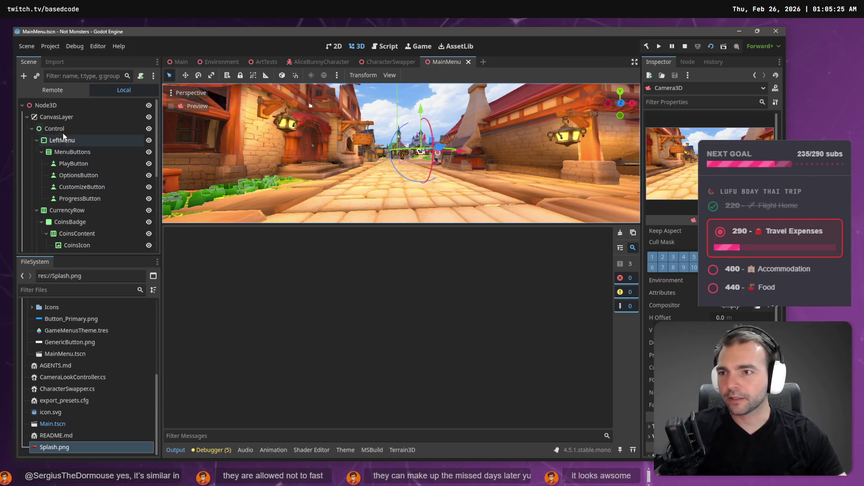
{"action": "left_click", "coordinate": [65, 119]}
{"action": "left_click", "coordinate": [63, 129]}
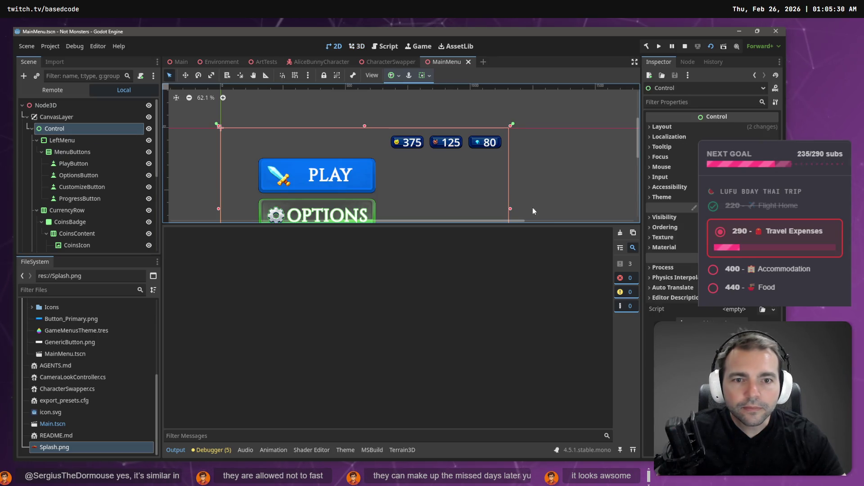
{"action": "left_click_drag", "start_coordinate": [536, 225], "coordinate": [532, 357]}
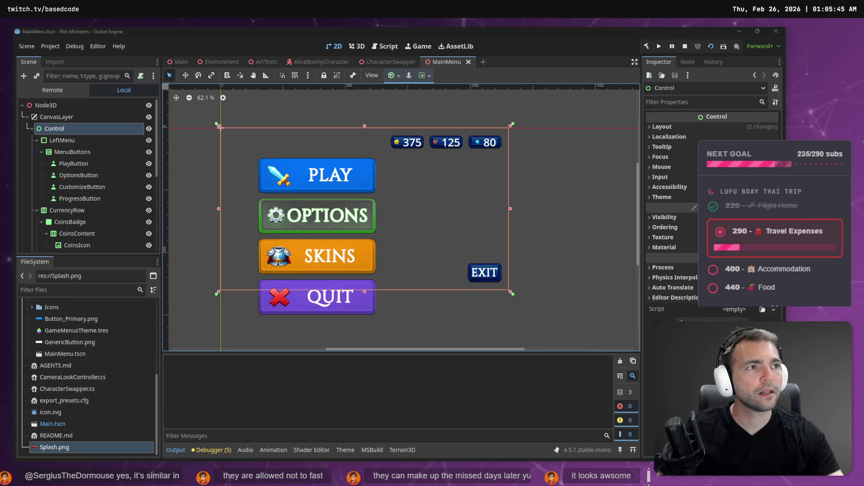
Search 'text inner shadow godot' and open the Reddit thread 'Godot 4 Font Outline + Shadow'
{"action": "type", "text": "text in"}
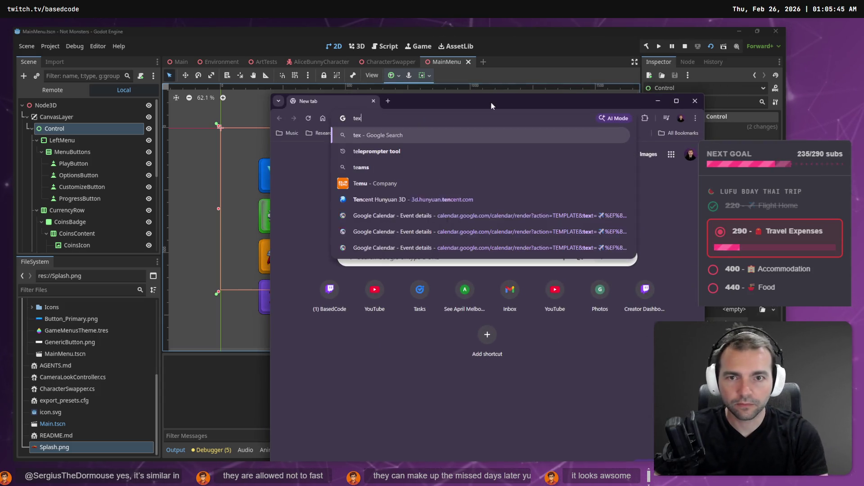
{"action": "type", "text": "ner shadow godot"}
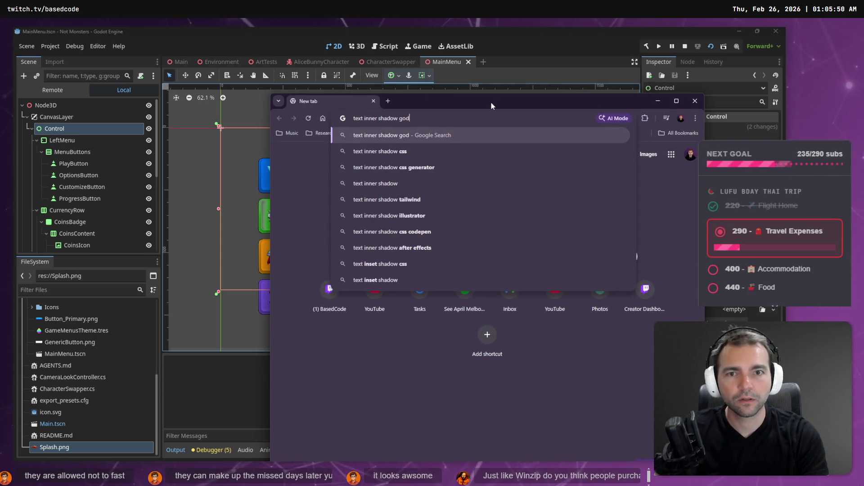
{"action": "key", "text": "Return"}
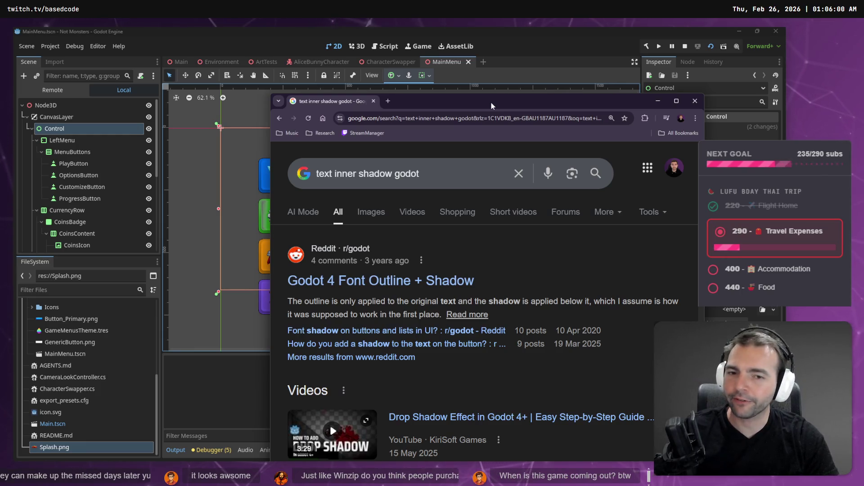
{"action": "key", "text": "super+Up"}
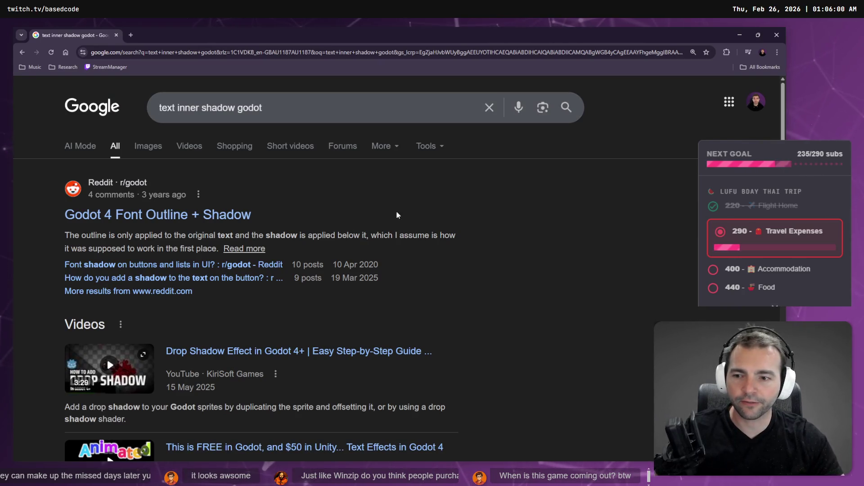
{"action": "left_click", "coordinate": [96, 215]}
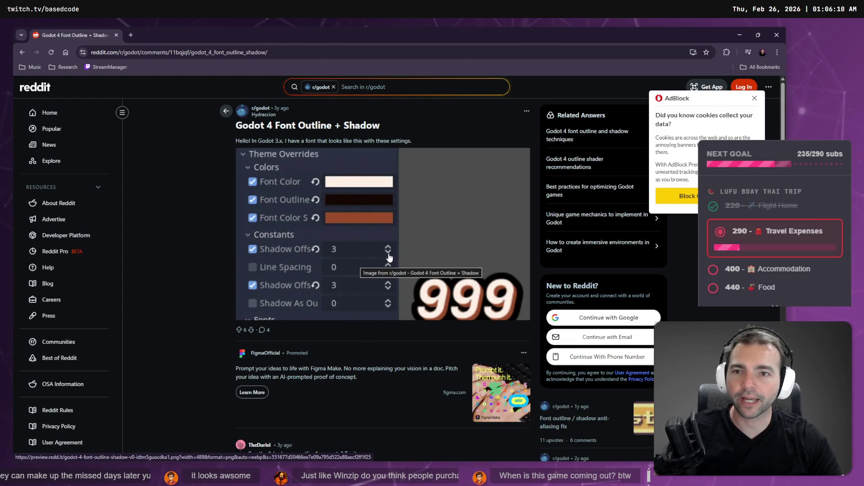
{"action": "scroll", "coordinate": [392, 252], "scroll_direction": "down", "scroll_amount": 5}
{"action": "scroll", "coordinate": [392, 248], "scroll_direction": "up", "scroll_amount": 5}
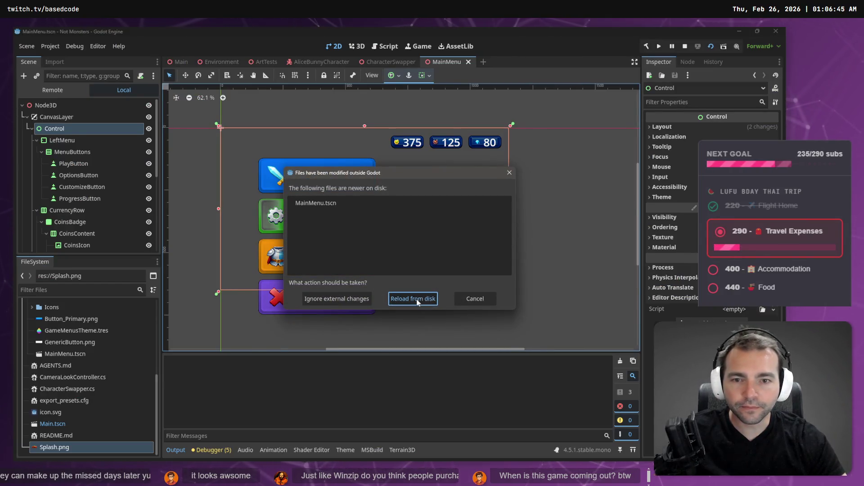
Reload MainMenu from disk and view the new LeftColumn logo layout under Control
{"action": "left_click", "coordinate": [417, 299]}
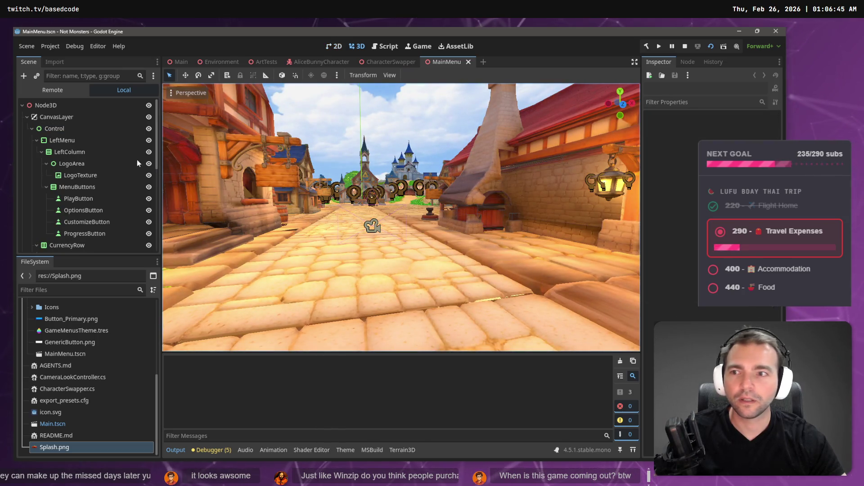
{"action": "left_click", "coordinate": [73, 115]}
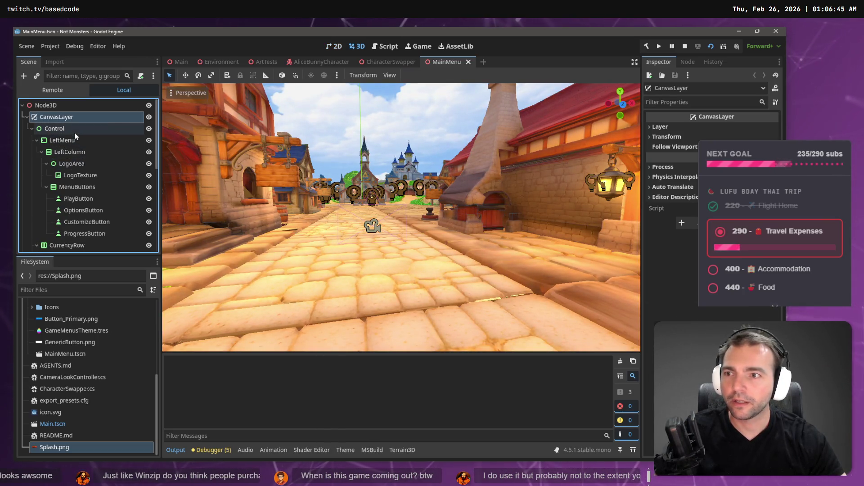
{"action": "left_click", "coordinate": [75, 132]}
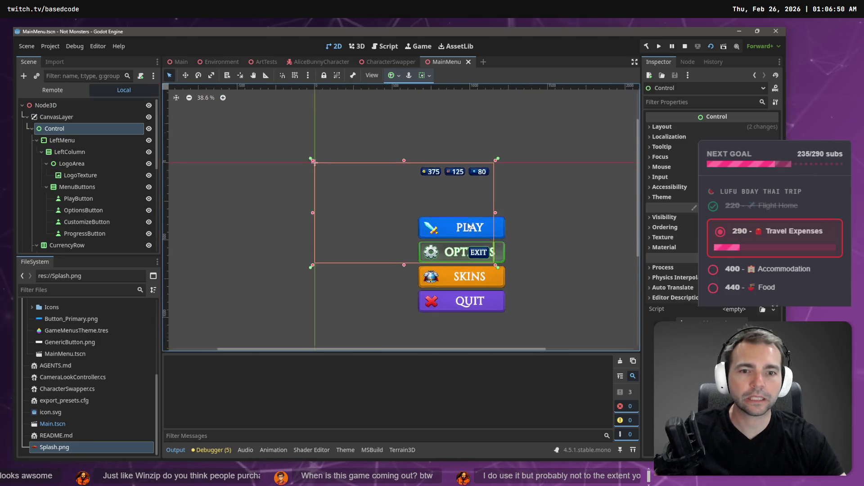
{"action": "scroll", "coordinate": [468, 226], "scroll_direction": "up", "scroll_amount": 3}
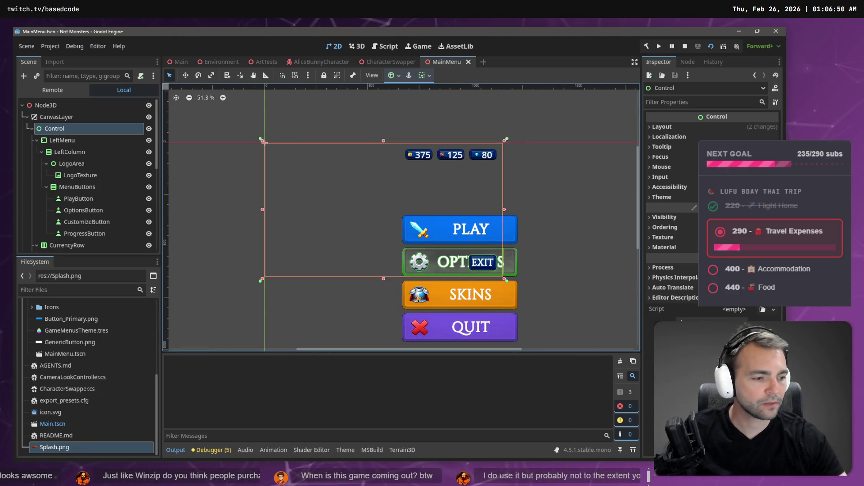
{"action": "key", "text": "alt+Tab"}
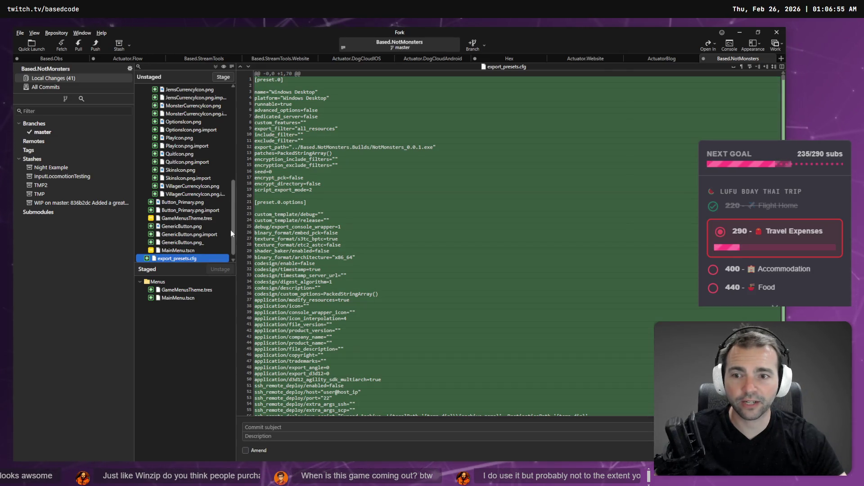
{"action": "scroll", "coordinate": [230, 216], "scroll_direction": "up", "scroll_amount": 5}
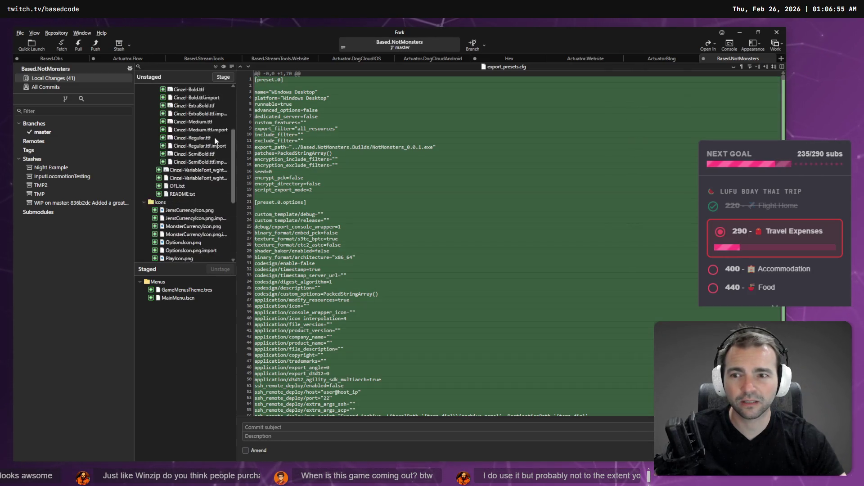
Open the MainMenu.tscn diff from Fork's Unstaged list
{"action": "scroll", "coordinate": [202, 142], "scroll_direction": "down", "scroll_amount": 2}
{"action": "scroll", "coordinate": [192, 180], "scroll_direction": "down", "scroll_amount": 3}
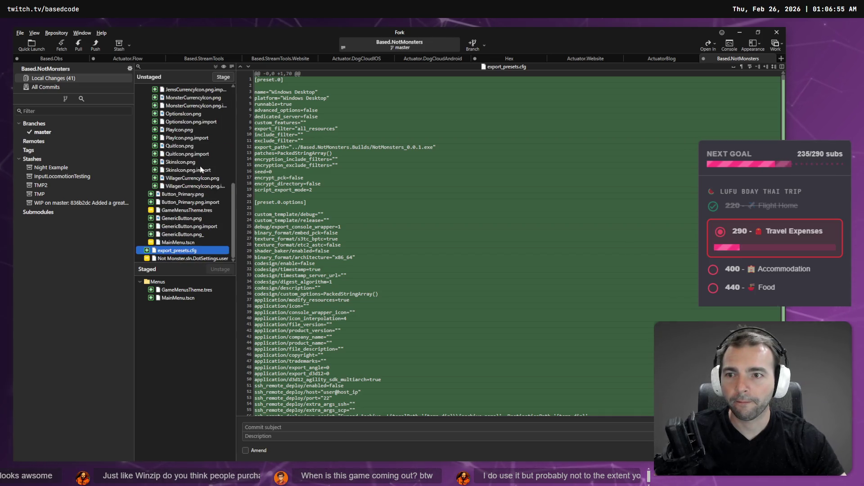
{"action": "scroll", "coordinate": [193, 236], "scroll_direction": "up", "scroll_amount": 5}
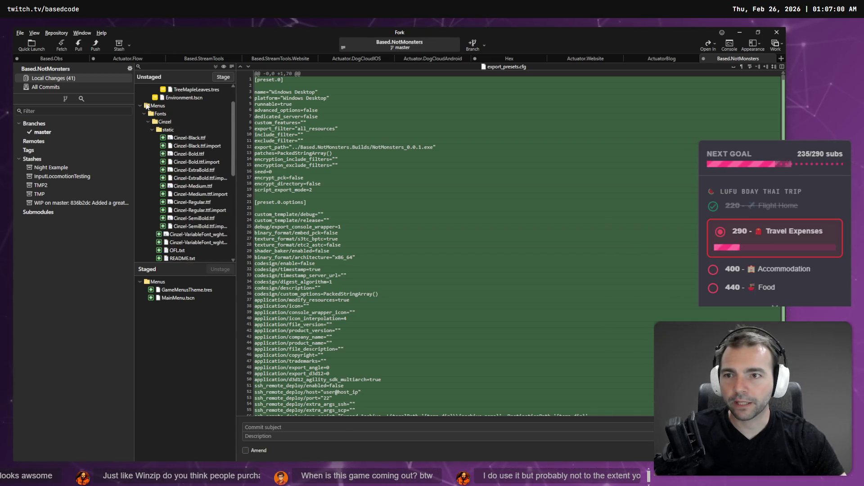
{"action": "scroll", "coordinate": [189, 190], "scroll_direction": "down", "scroll_amount": 8}
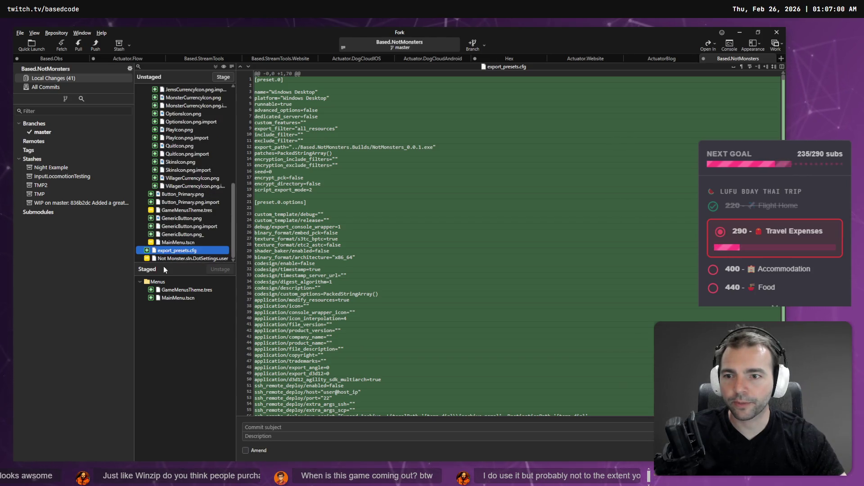
{"action": "left_click", "coordinate": [183, 244]}
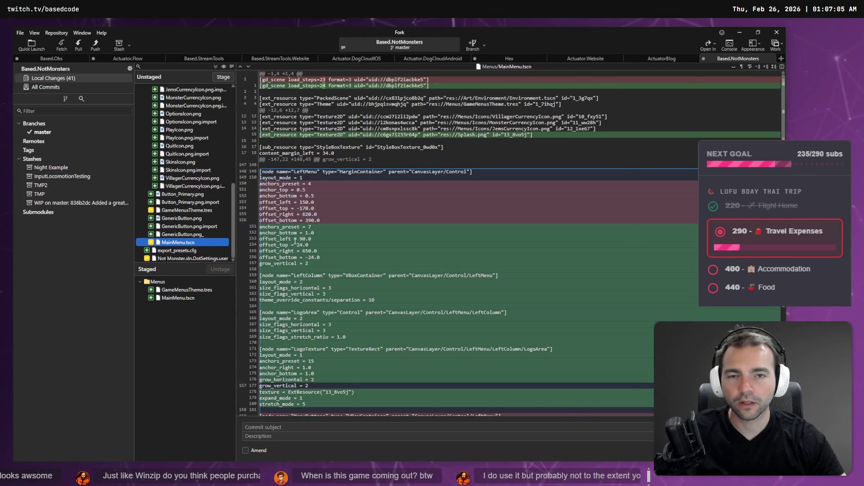
Resize the menu's root Control area in Godot, then return to the diff
{"action": "key", "text": "alt+Tab"}
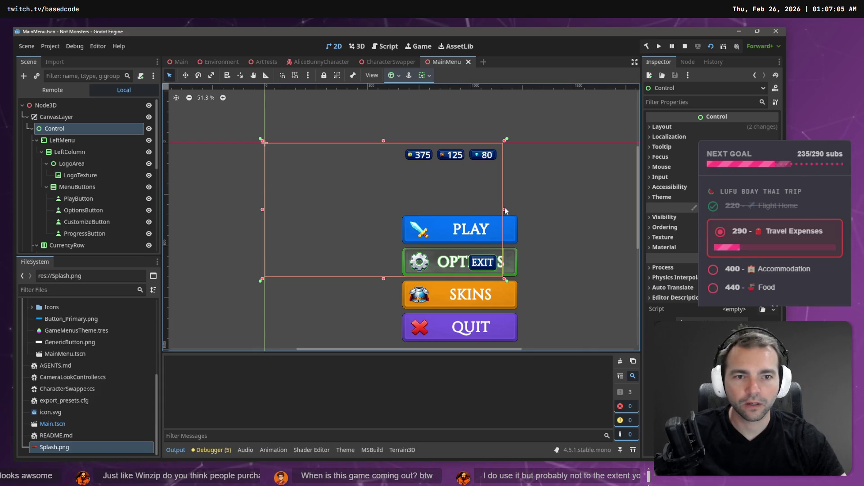
{"action": "mouse_move", "coordinate": [504, 212]}
{"action": "left_mouse_down"}
{"action": "mouse_move", "coordinate": [578, 214]}
{"action": "mouse_move", "coordinate": [451, 209]}
{"action": "mouse_move", "coordinate": [535, 218]}
{"action": "mouse_move", "coordinate": [495, 218]}
{"action": "mouse_move", "coordinate": [513, 217]}
{"action": "left_mouse_up"}
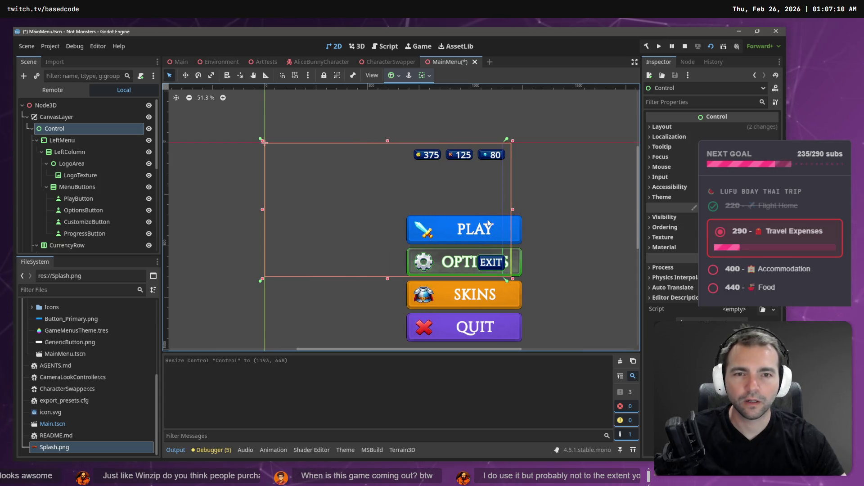
{"action": "scroll", "coordinate": [472, 244], "scroll_direction": "down", "scroll_amount": 3}
{"action": "key", "text": "alt+Tab"}
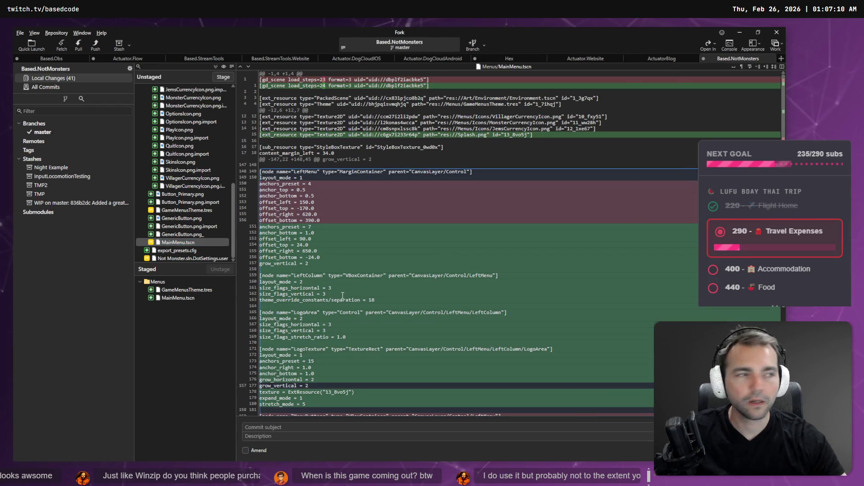
Read Codex's split-left-panel summary and inspect the LogoTexture node in Godot
{"action": "key", "text": "alt+Tab"}
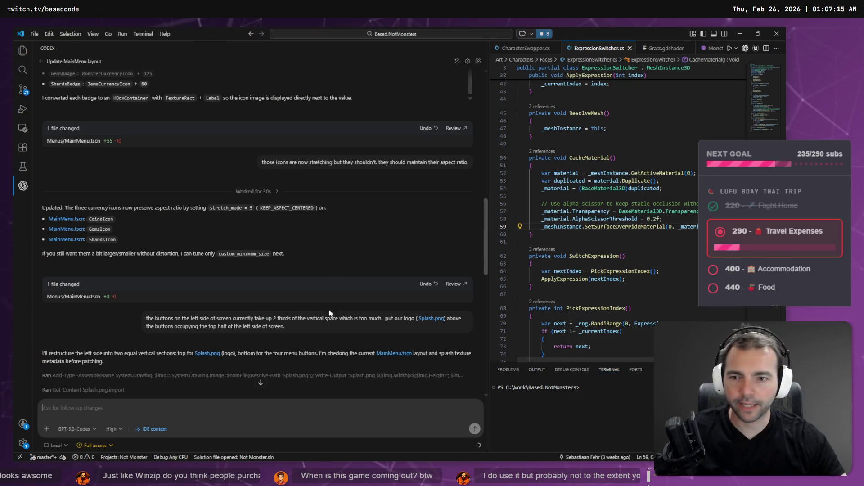
{"action": "scroll", "coordinate": [334, 339], "scroll_direction": "down", "scroll_amount": 10}
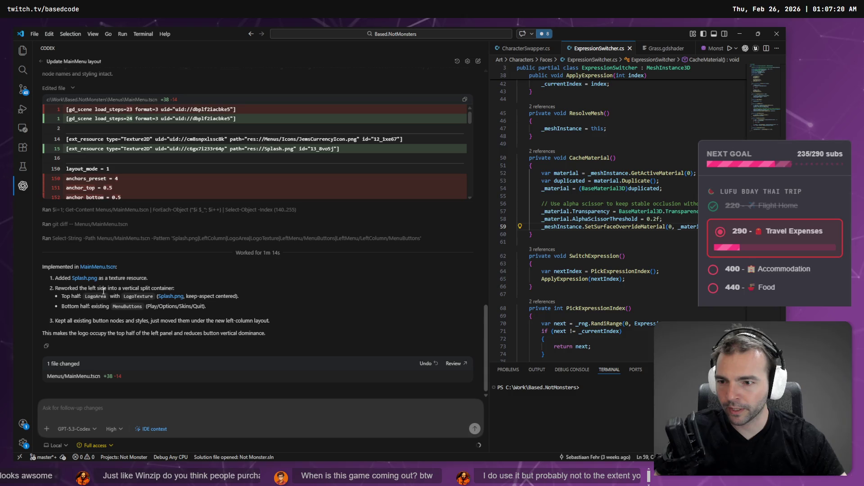
{"action": "key", "text": "alt+Tab"}
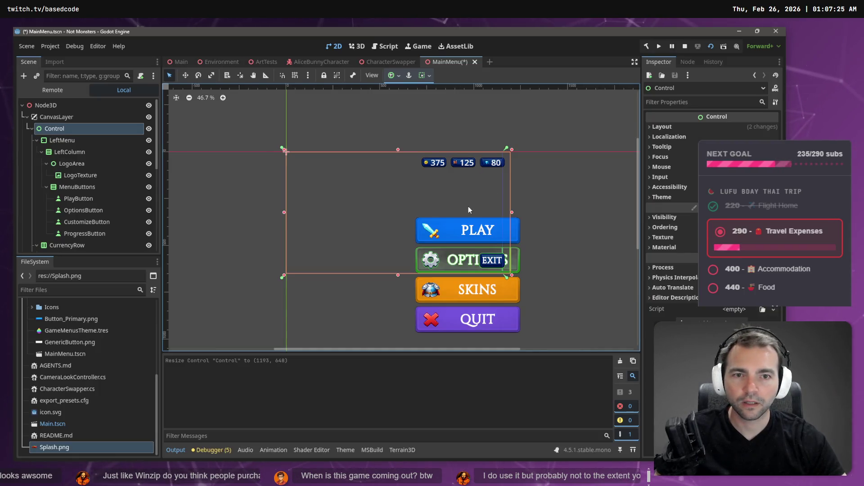
{"action": "scroll", "coordinate": [468, 207], "scroll_direction": "down", "scroll_amount": 2}
{"action": "scroll", "coordinate": [458, 235], "scroll_direction": "down", "scroll_amount": 10}
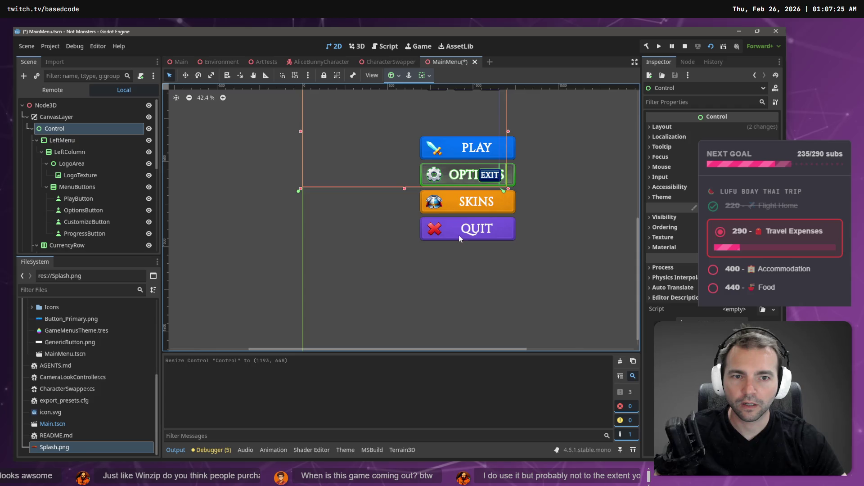
{"action": "scroll", "coordinate": [461, 237], "scroll_direction": "up", "scroll_amount": 6}
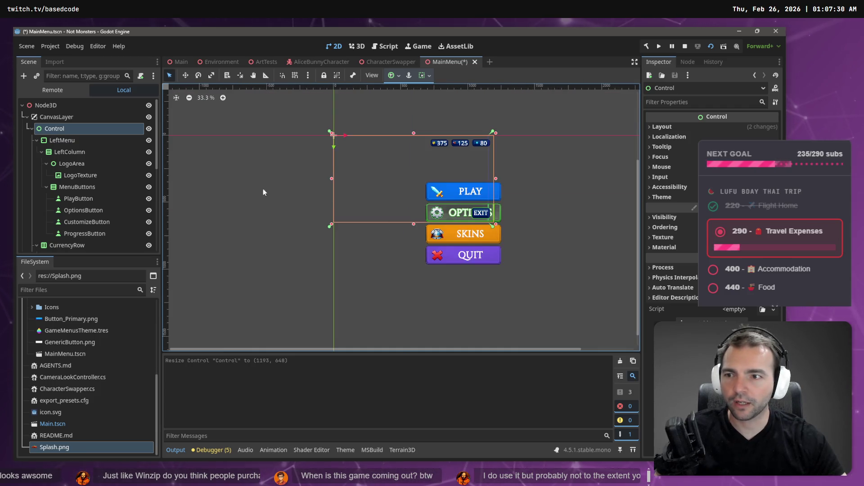
{"action": "left_click", "coordinate": [90, 176]}
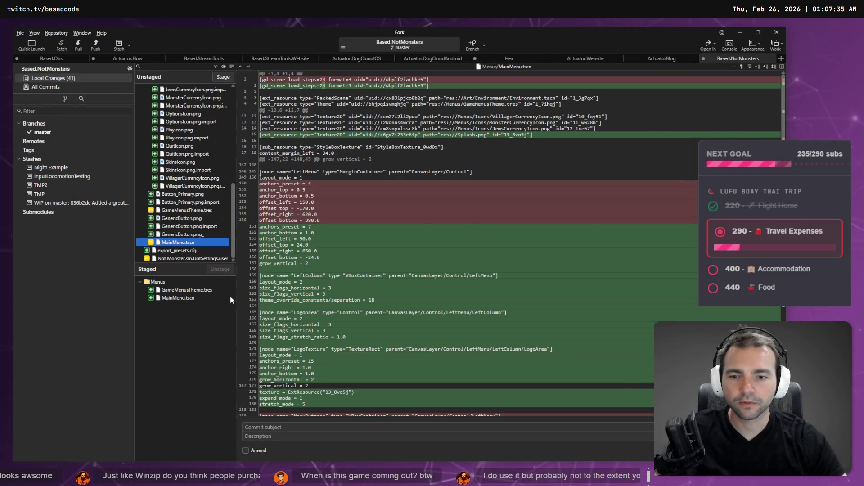
{"action": "key", "text": "alt+Tab"}
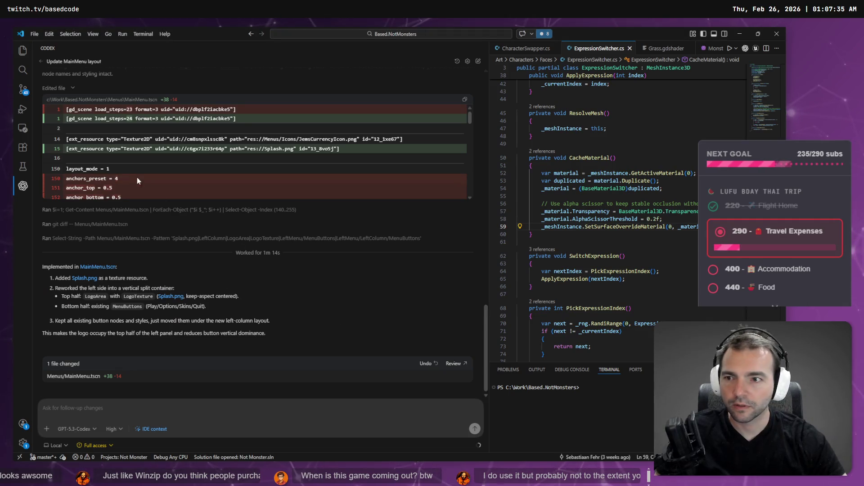
Undo Codex's logo change and dictate a request to shrink buttons below half screen height
{"action": "left_click", "coordinate": [427, 364]}
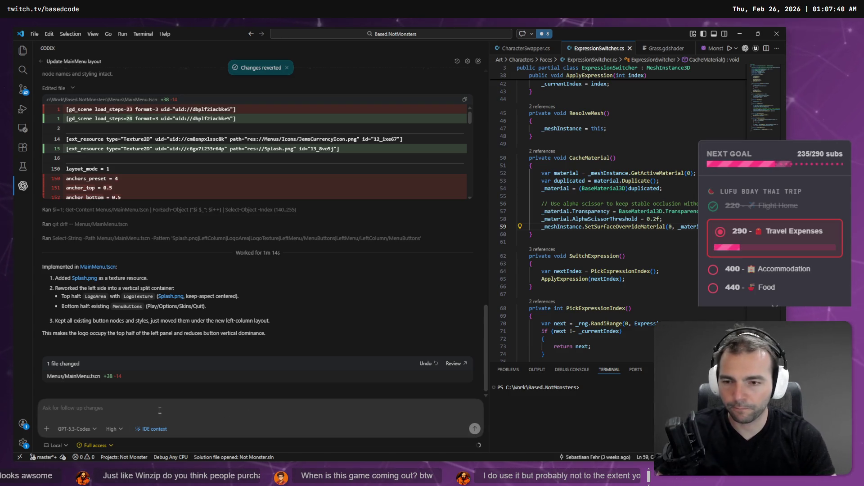
{"action": "key", "text": "super+h"}
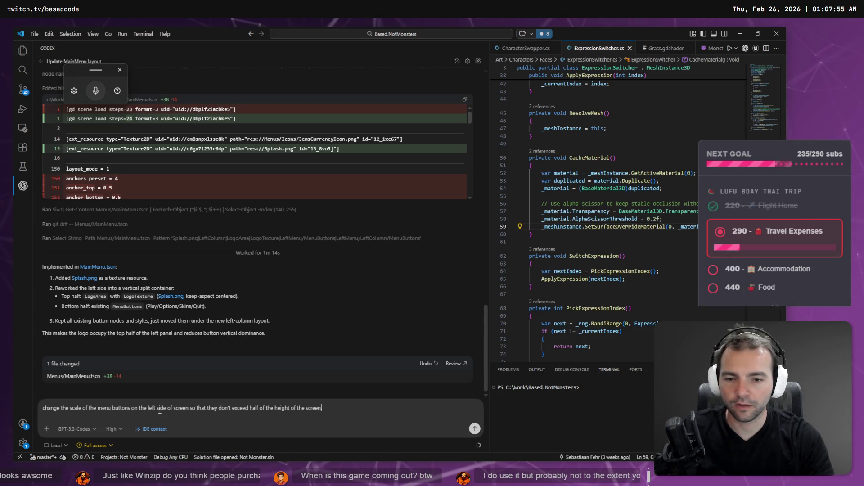
{"action": "key", "text": "Return"}
{"action": "key", "text": "alt+Tab"}
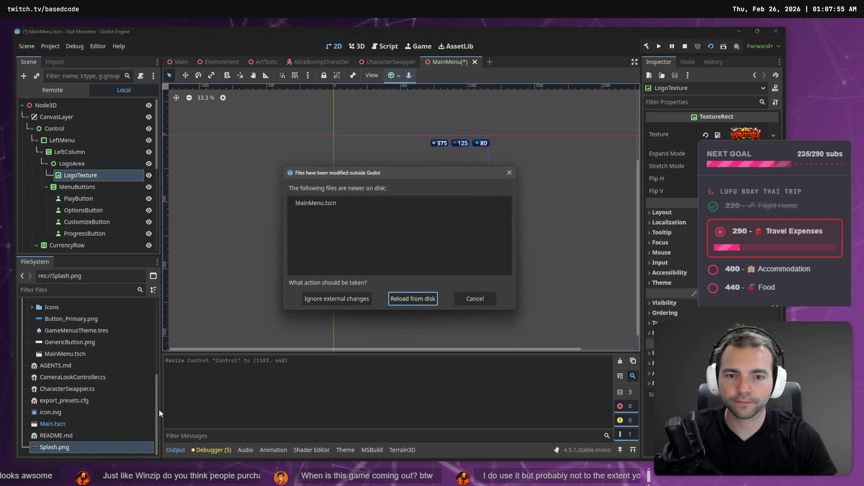
Reload MainMenu.tscn from disk, restoring the logo-free PLAY, OPTIONS, SKINS, QUIT menu
{"action": "left_click", "coordinate": [406, 297]}
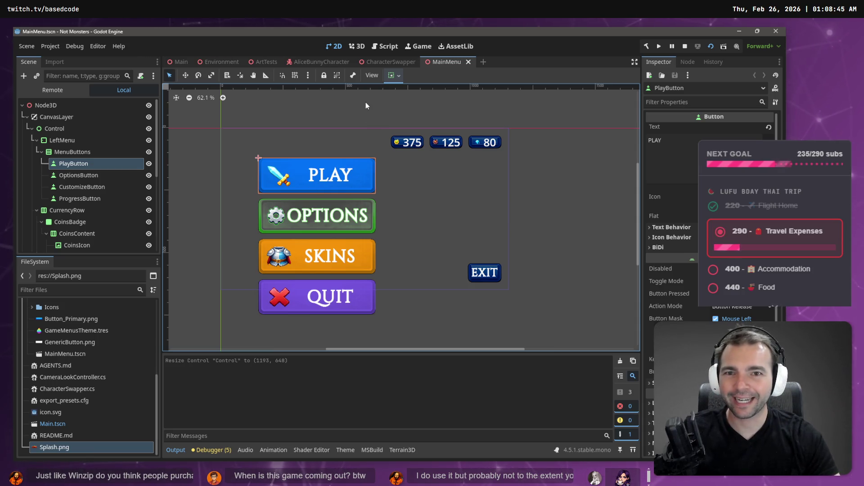
Deselect PlayButton and follow Codex shrinking the buttons' height, font size and spacing
{"action": "left_click", "coordinate": [366, 106]}
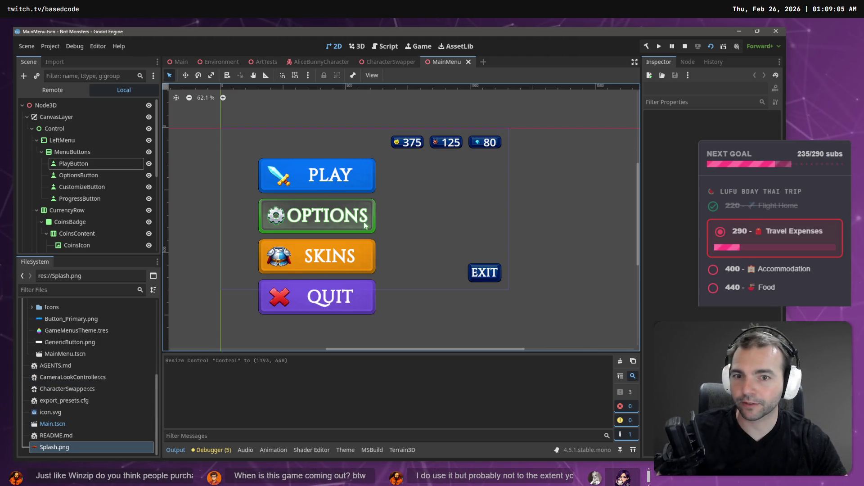
{"action": "key", "text": "alt+Tab"}
{"action": "key", "text": "alt+Tab"}
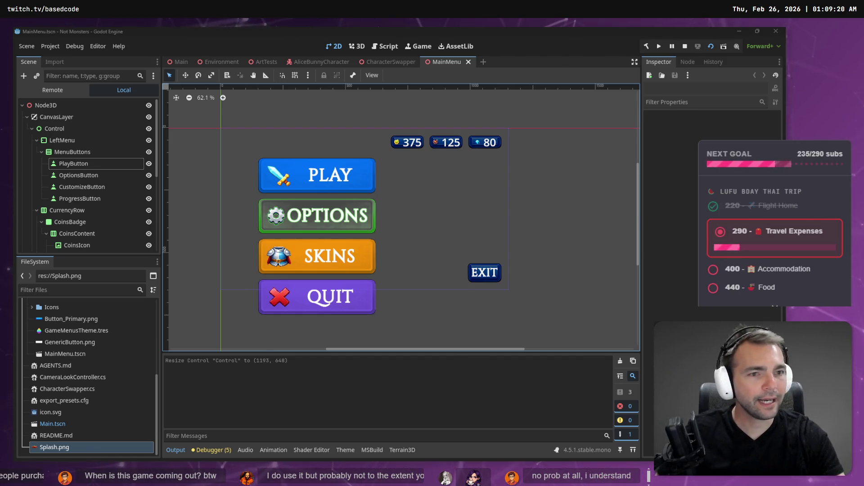
{"action": "key", "text": "alt+Tab"}
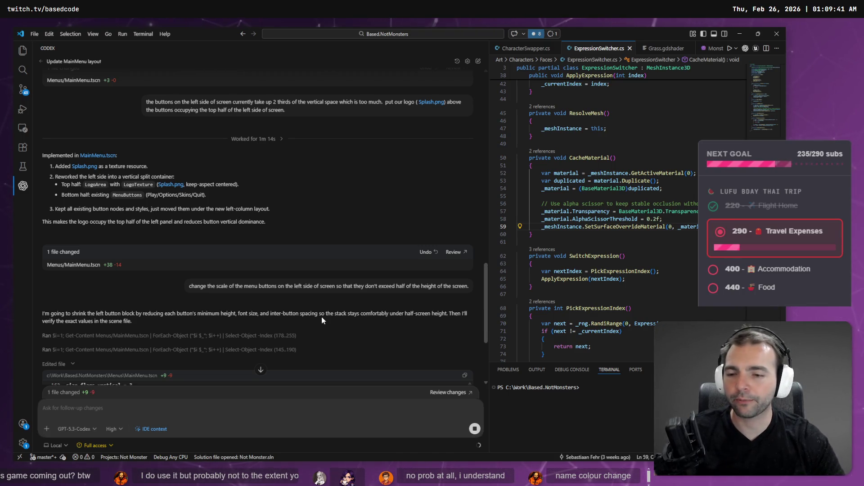
Reload the compact-button MainMenu, frame the root Control, and test-run the game with F5
{"action": "scroll", "coordinate": [266, 253], "scroll_direction": "down", "scroll_amount": 5}
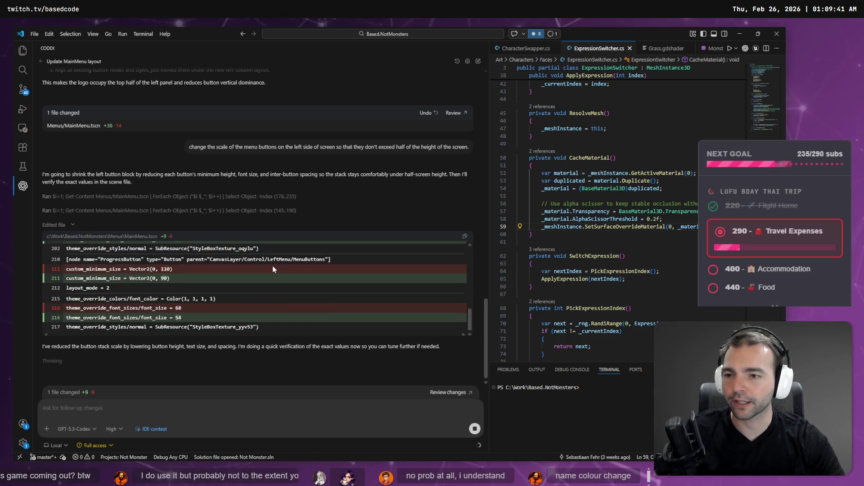
{"action": "key", "text": "alt+Tab"}
{"action": "left_click", "coordinate": [407, 303]}
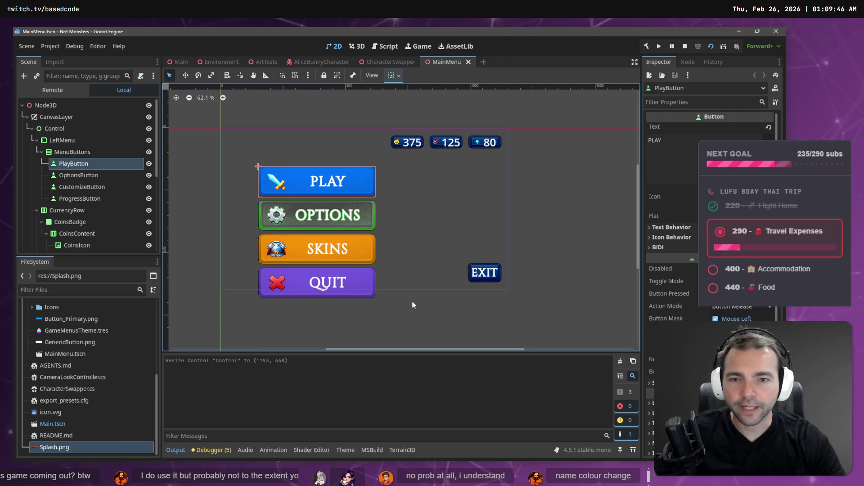
{"action": "key", "text": "alt+Tab"}
{"action": "key", "text": "alt+Tab"}
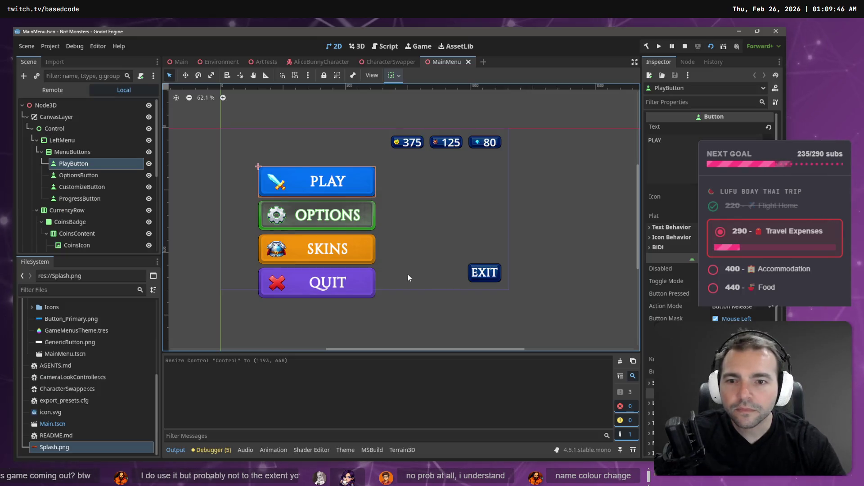
{"action": "left_click", "coordinate": [494, 281]}
{"action": "left_click", "coordinate": [469, 194]}
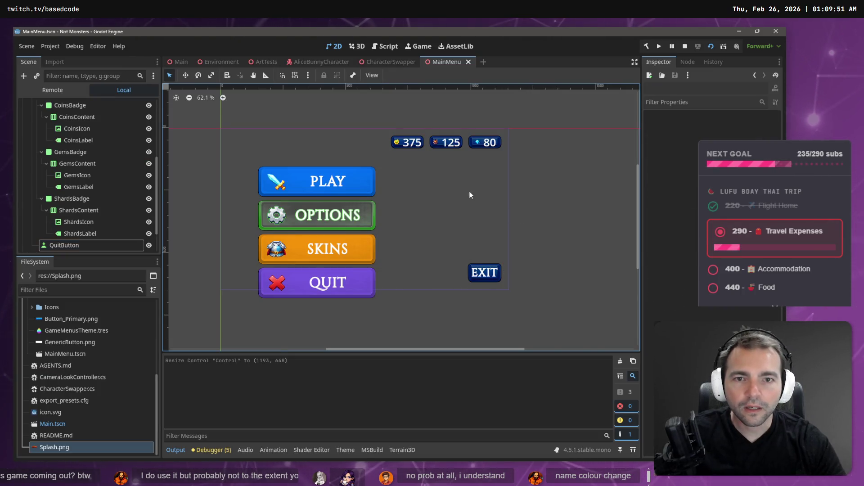
{"action": "left_click", "coordinate": [264, 127]}
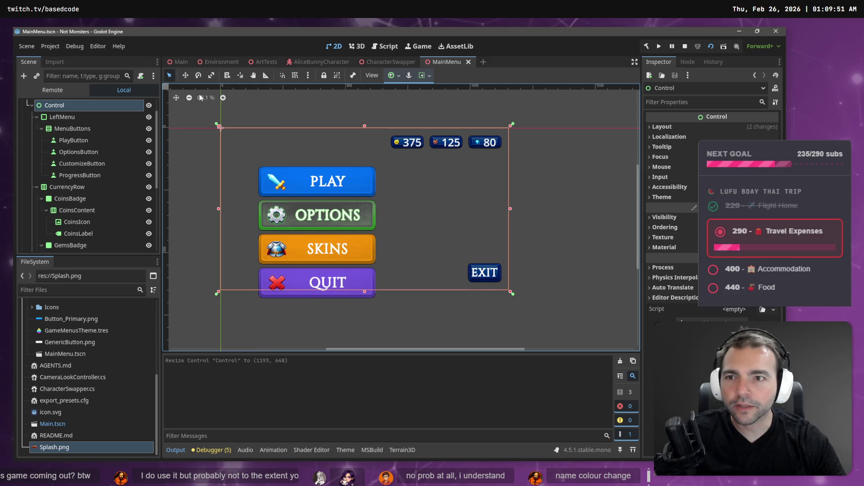
{"action": "key", "text": "f"}
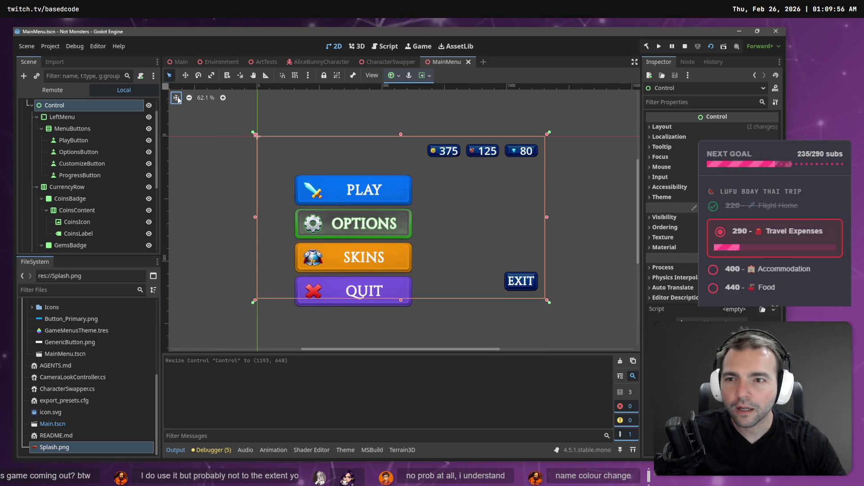
{"action": "key", "text": "F5"}
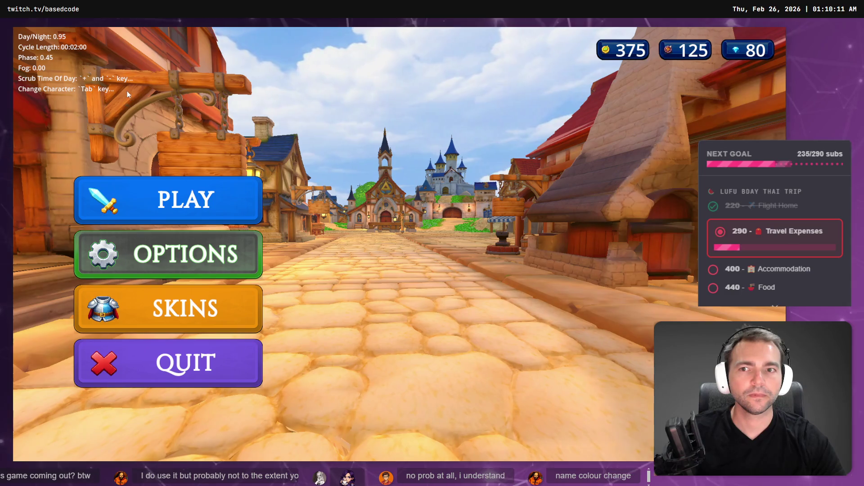
{"action": "key", "text": "F8"}
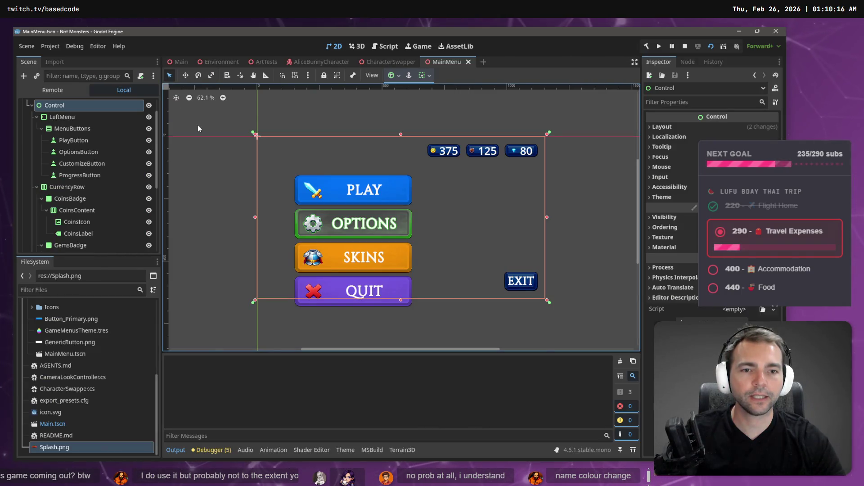
{"action": "key", "text": "alt+Tab"}
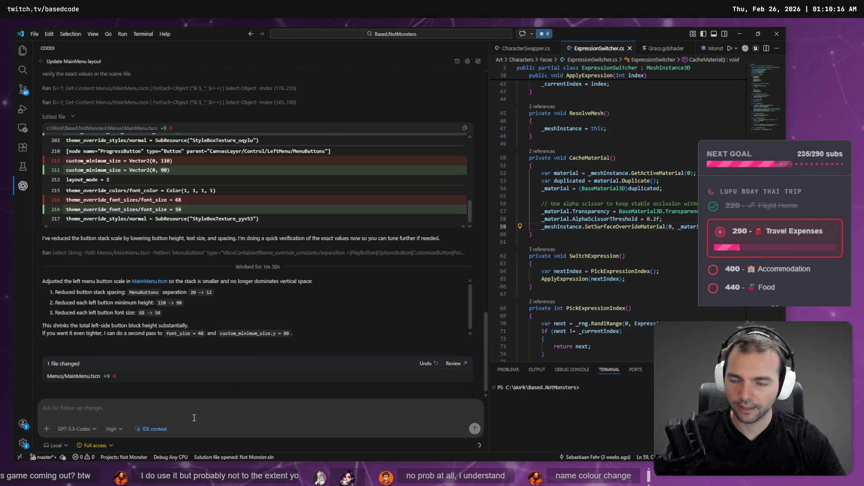
{"action": "left_click", "coordinate": [194, 417]}
{"action": "key", "text": "super+h"}
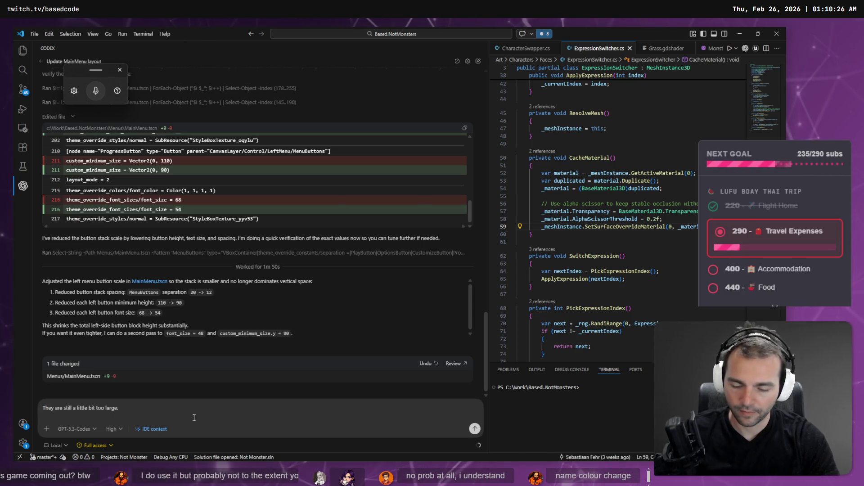
{"action": "key", "text": "super+h"}
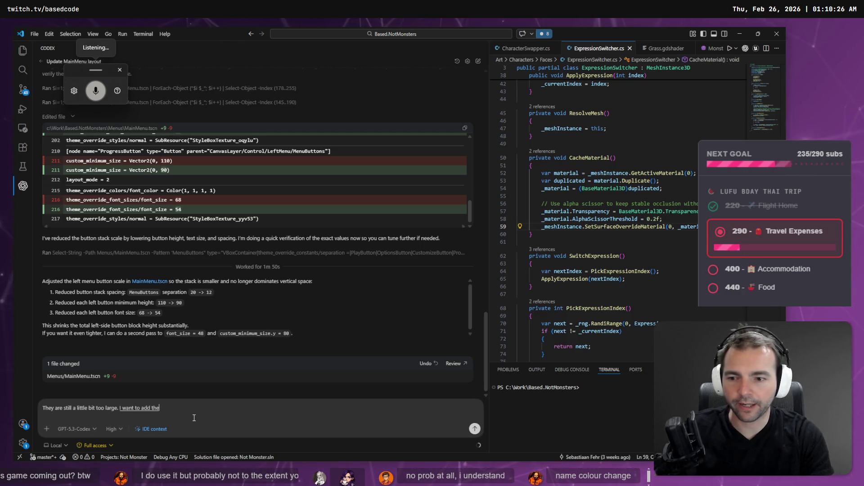
{"action": "type", "text": "@"}
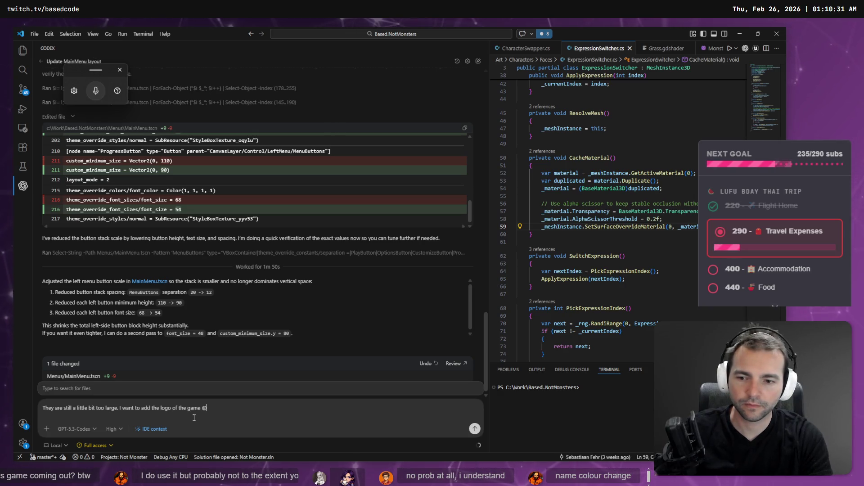
{"action": "type", "text": "splash"}
{"action": "key", "text": "Return"}
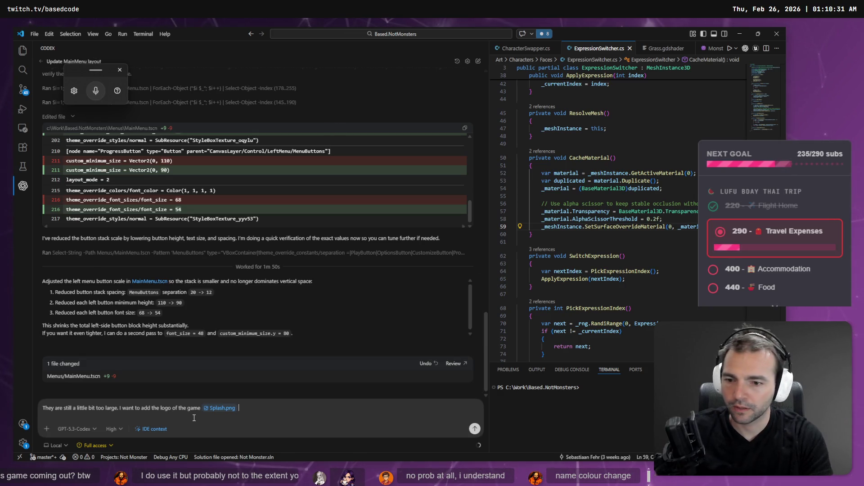
{"action": "key", "text": "super+h"}
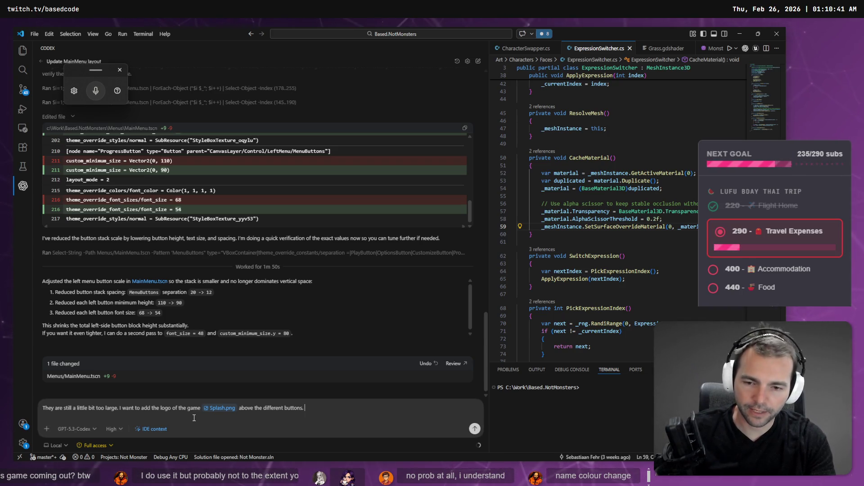
{"action": "key", "text": "super+h"}
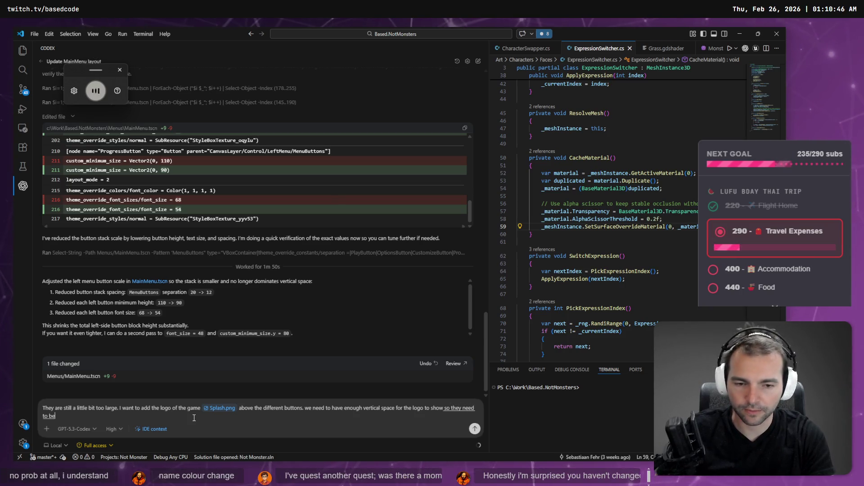
{"action": "key", "text": "Return"}
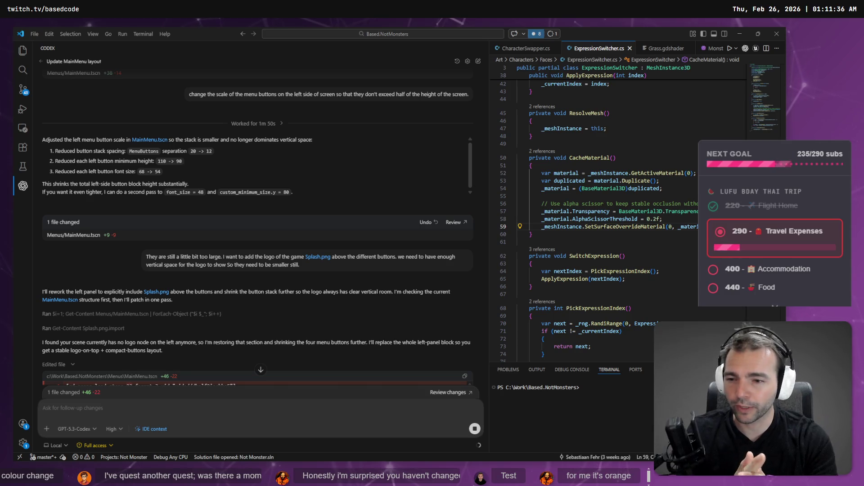
Reload the updated MainMenu scene from disk and try dragging the four selected menu buttons
{"action": "key", "text": "alt+Tab"}
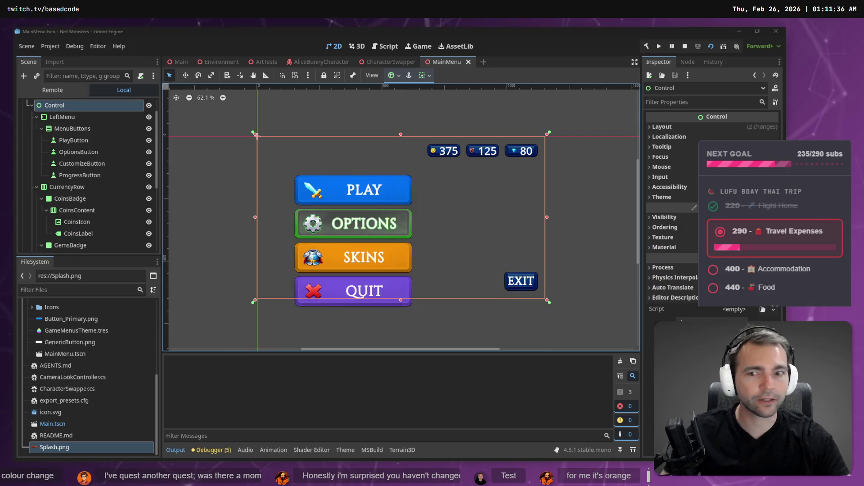
{"action": "left_click", "coordinate": [432, 299]}
{"action": "left_click", "coordinate": [101, 154]}
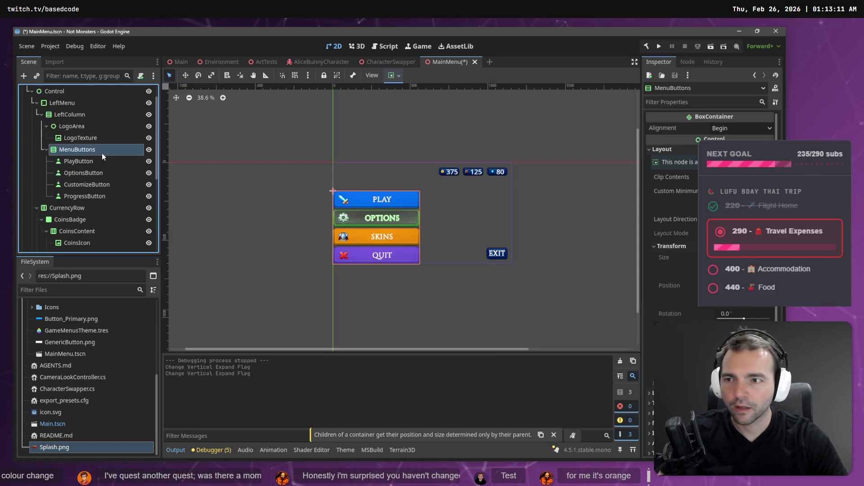
{"action": "left_click", "coordinate": [80, 164]}
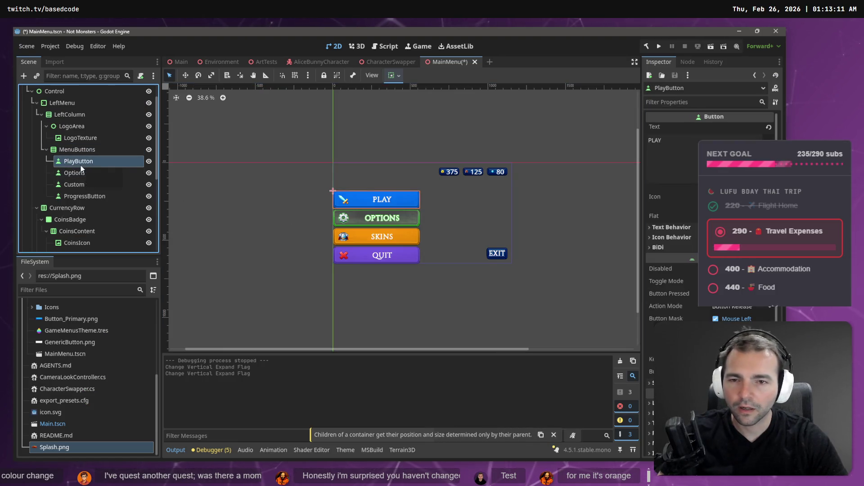
{"action": "left_click", "coordinate": [82, 197], "text": "shift"}
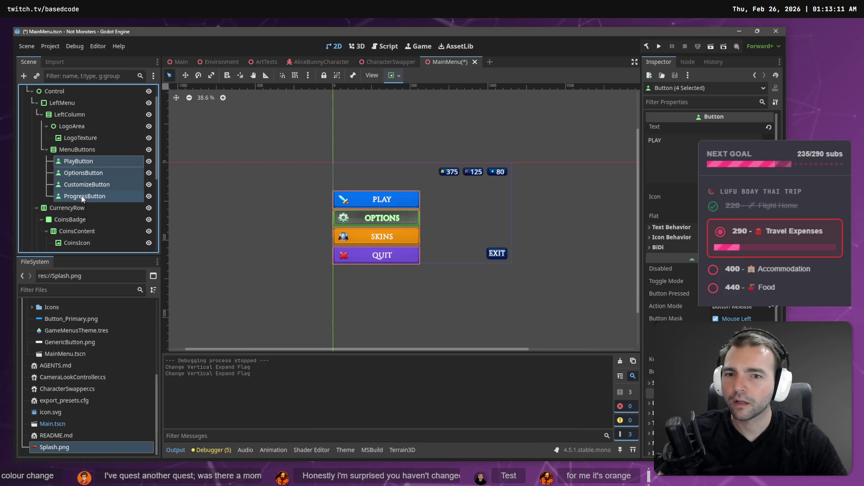
{"action": "left_click_drag", "start_coordinate": [367, 198], "coordinate": [377, 191]}
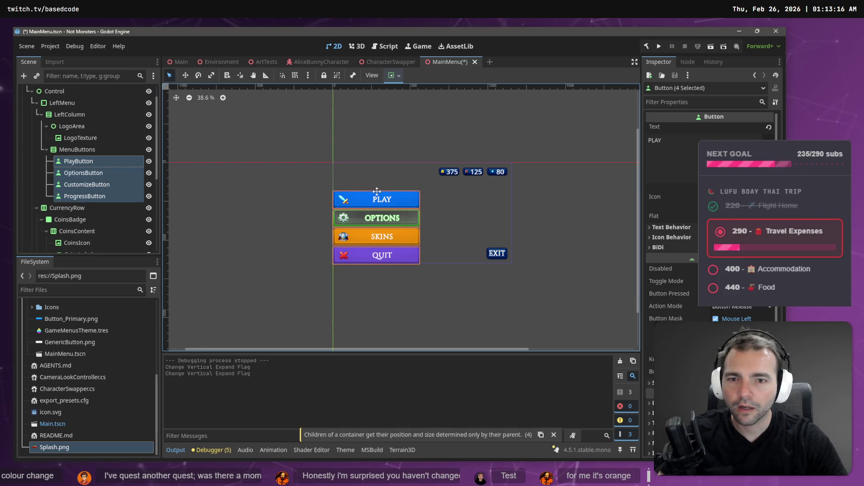
Undo the layout change and select the LeftMenu container via LeftColumn
{"action": "left_click", "coordinate": [96, 152]}
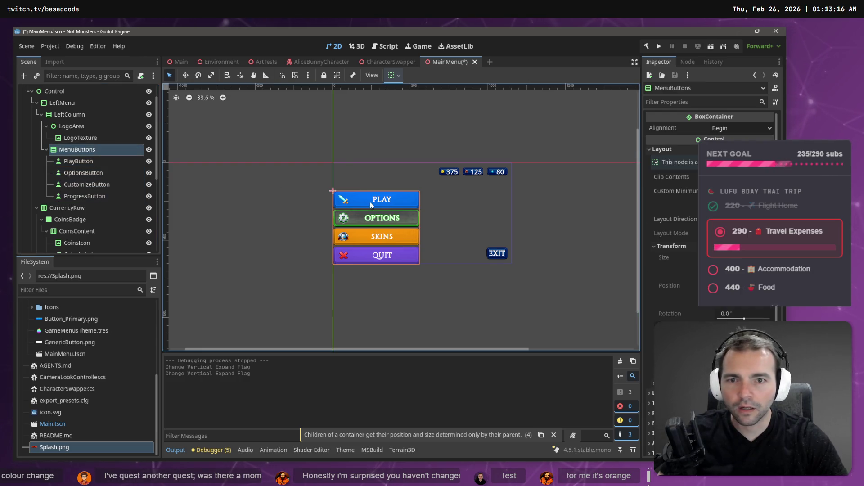
{"action": "key", "text": "ctrl+z"}
{"action": "key", "text": "ctrl+z"}
{"action": "key", "text": "ctrl+z"}
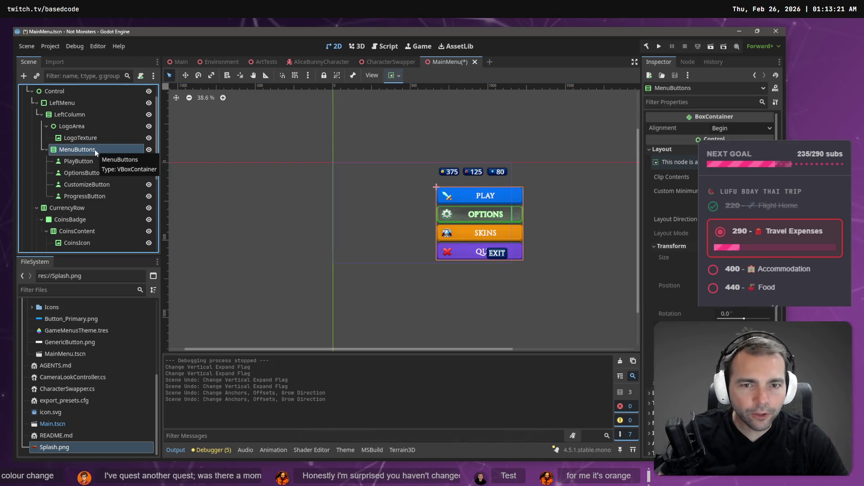
{"action": "left_click", "coordinate": [68, 115]}
{"action": "left_click", "coordinate": [65, 107]}
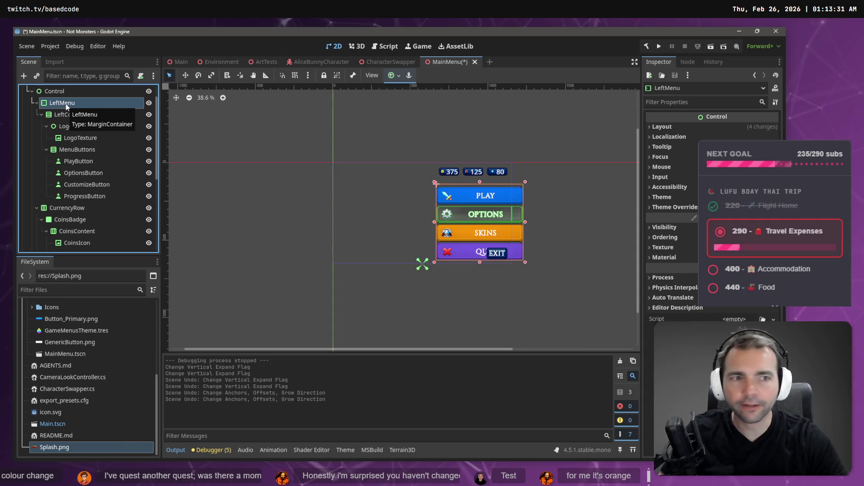
Apply the Left Wide anchor preset to the LeftMenu container
{"action": "left_click", "coordinate": [392, 75]}
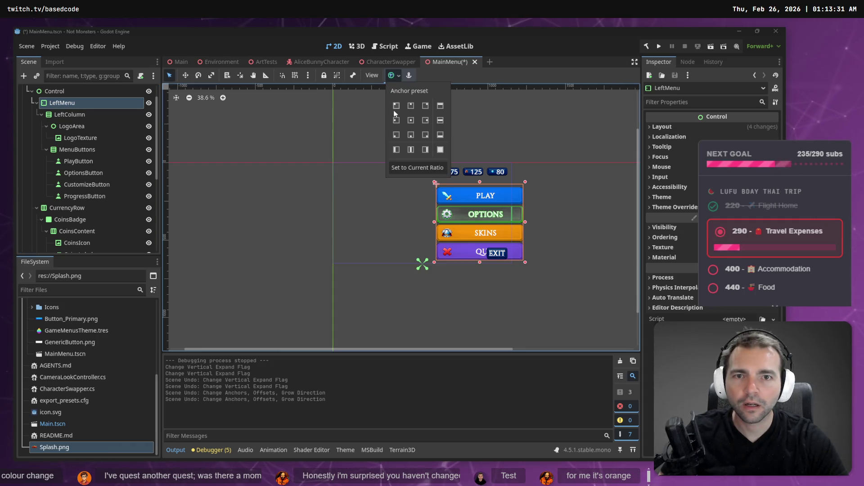
{"action": "left_click", "coordinate": [397, 151]}
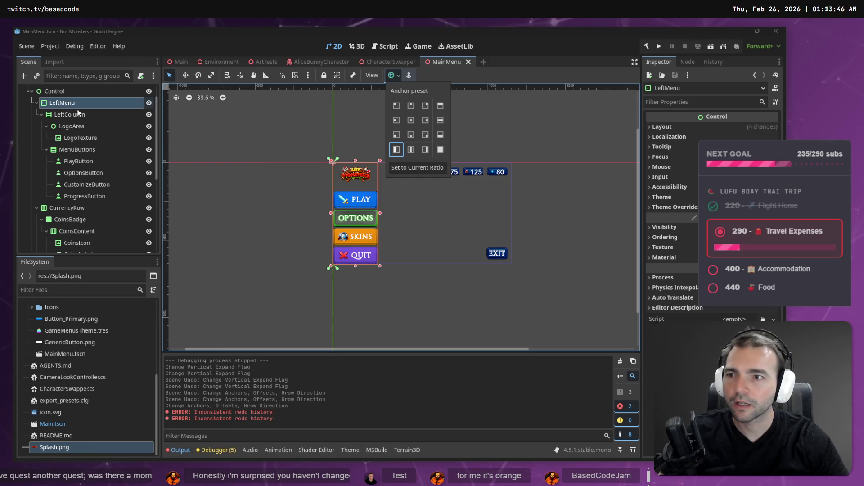
{"action": "left_click", "coordinate": [673, 127]}
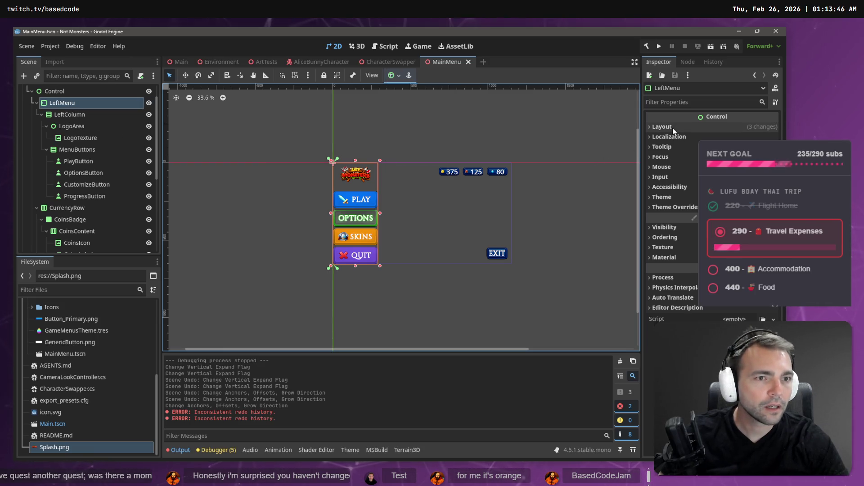
{"action": "left_click", "coordinate": [673, 128]}
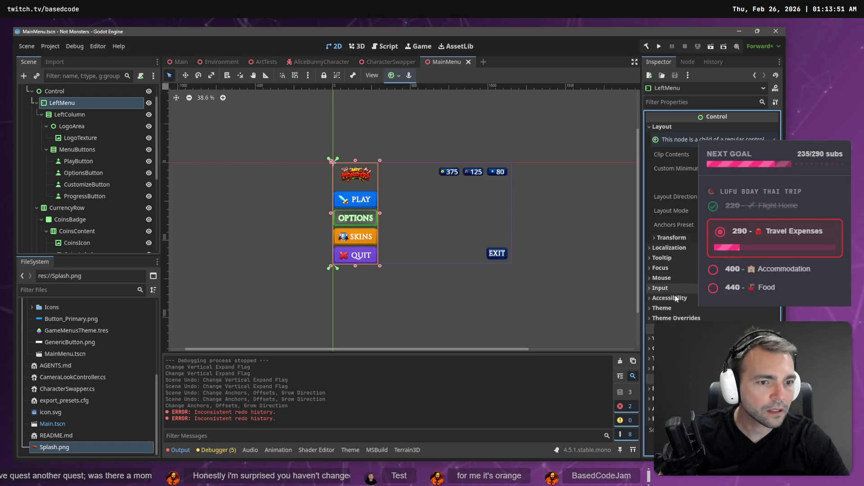
{"action": "left_click", "coordinate": [69, 115]}
{"action": "left_click", "coordinate": [690, 149]}
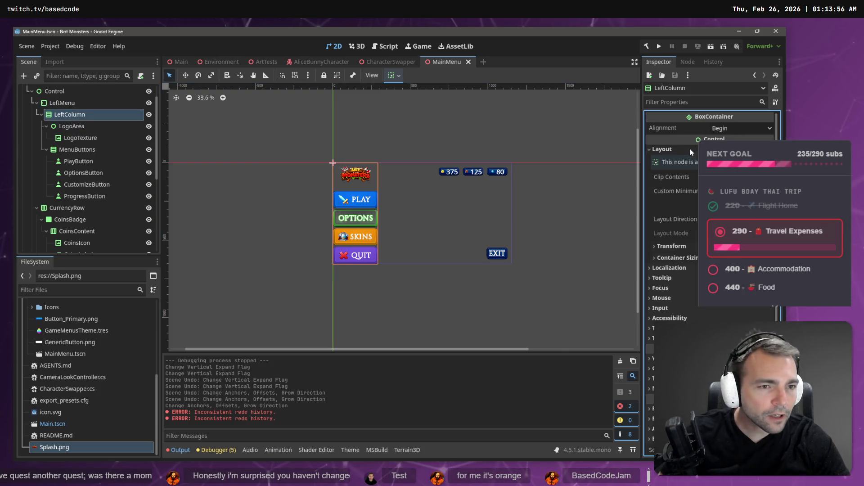
{"action": "left_click", "coordinate": [664, 152]}
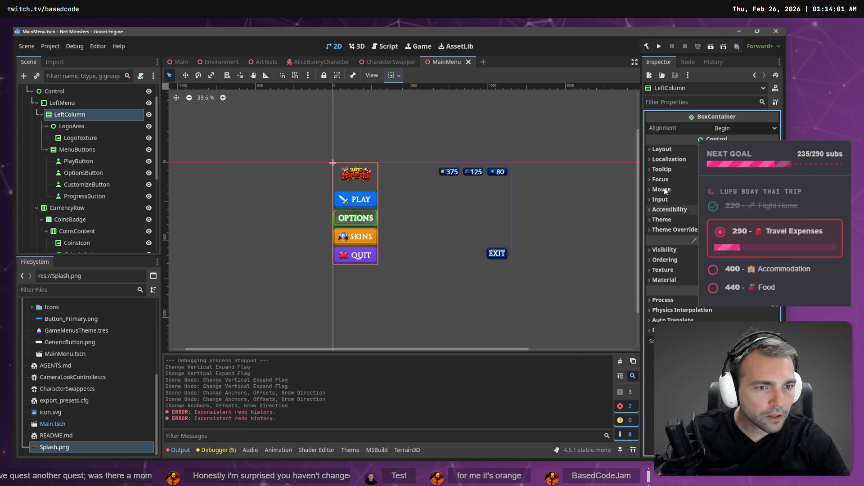
{"action": "left_click", "coordinate": [71, 127]}
{"action": "left_click", "coordinate": [72, 149]}
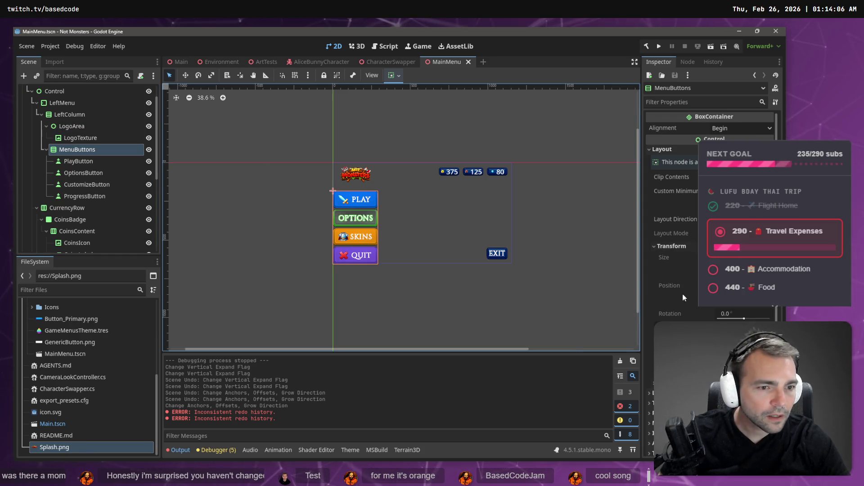
{"action": "scroll", "coordinate": [673, 248], "scroll_direction": "down", "scroll_amount": 5}
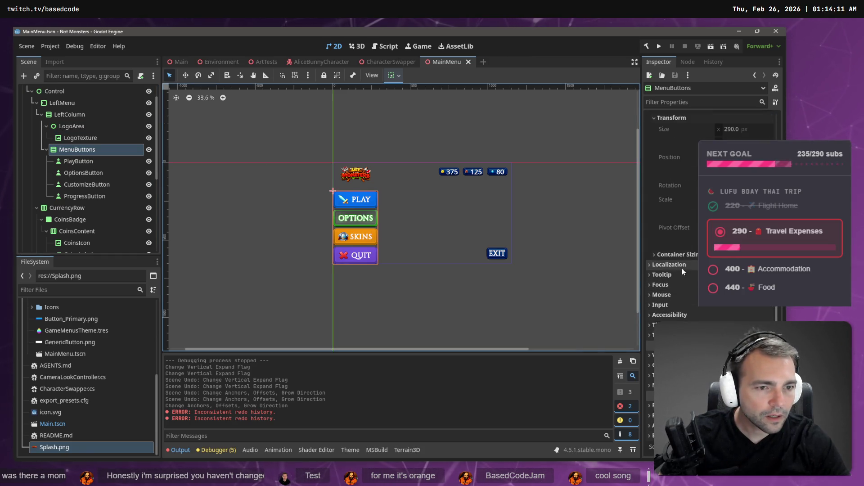
{"action": "left_click", "coordinate": [463, 293]}
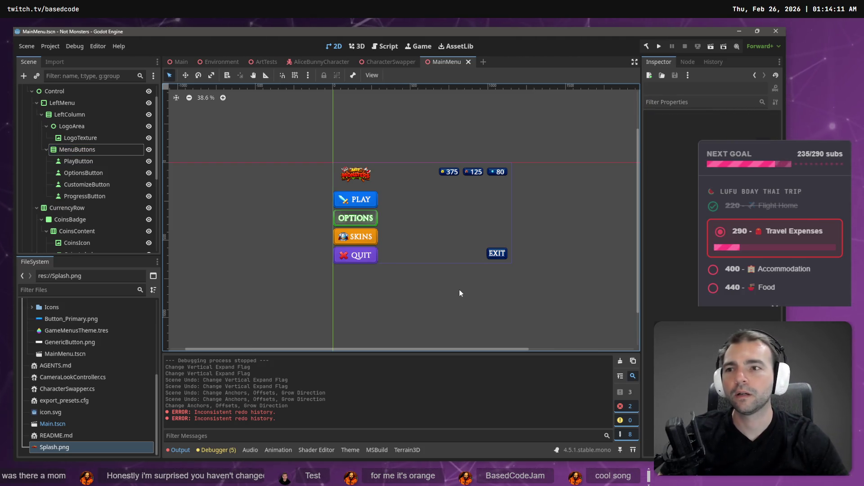
Revert to the buttons-shifted-right layout, save, test-run the game, and quit it
{"action": "key", "text": "ctrl+z"}
{"action": "key", "text": "ctrl+z"}
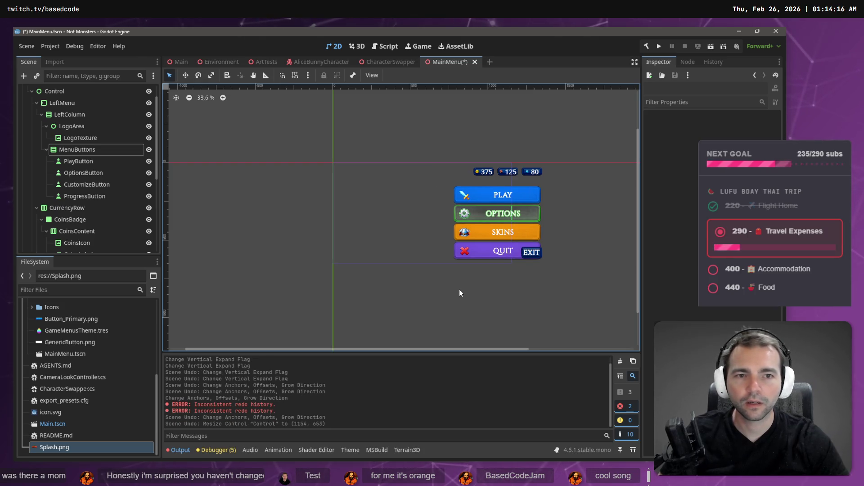
{"action": "key", "text": "ctrl+shift+z"}
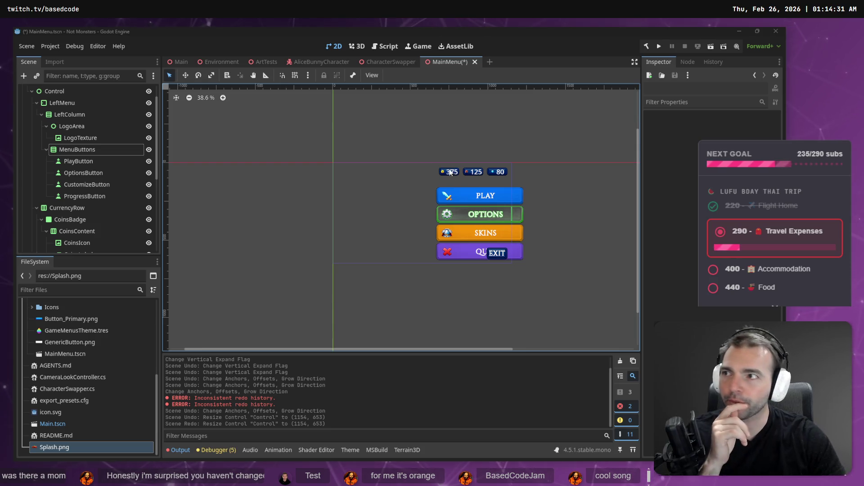
{"action": "key", "text": "F5"}
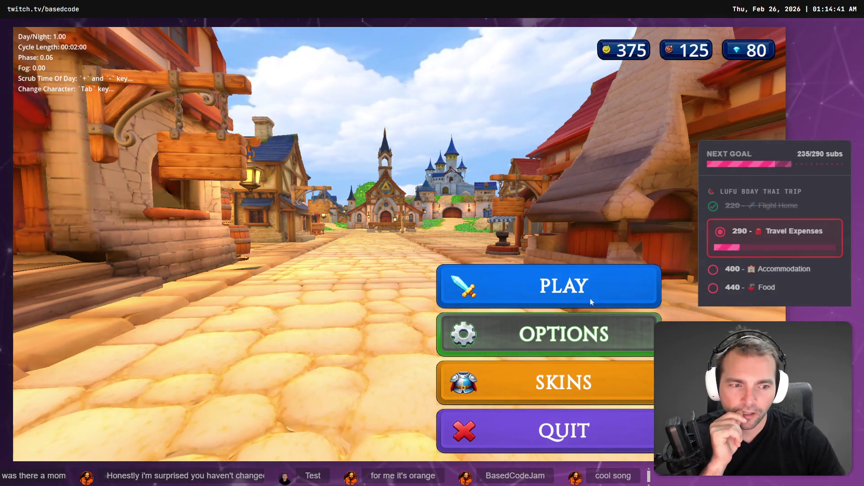
{"action": "left_click", "coordinate": [563, 436]}
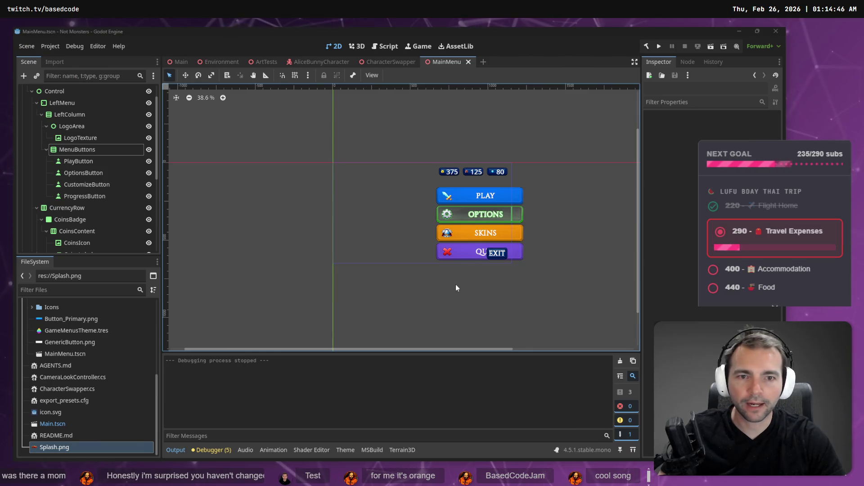
Check the LeftColumn container in Godot's Scene dock
{"action": "key", "text": "alt+Tab"}
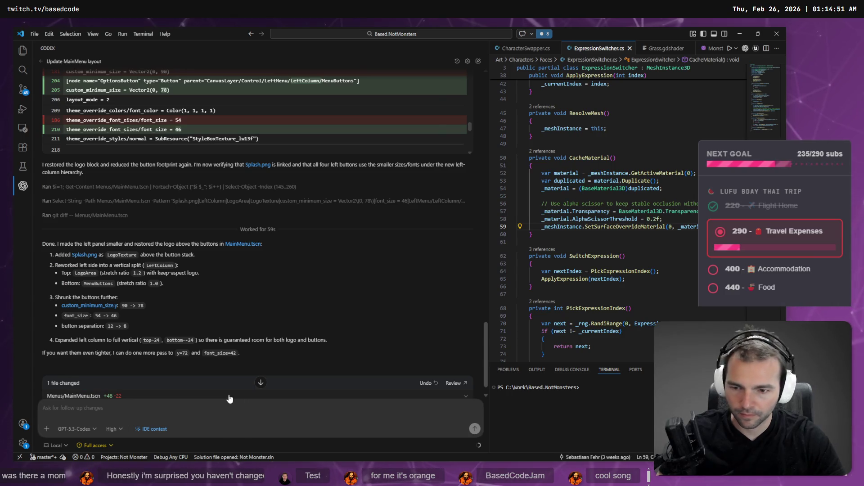
{"action": "key", "text": "alt+Tab"}
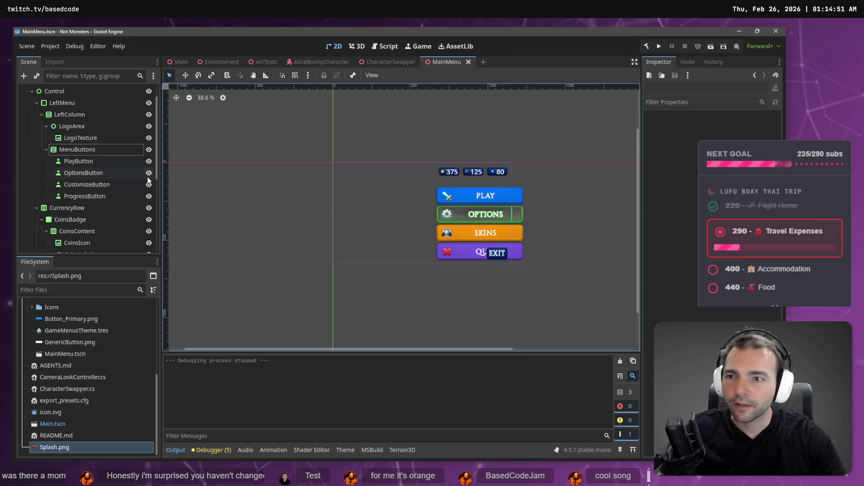
{"action": "left_click", "coordinate": [82, 118]}
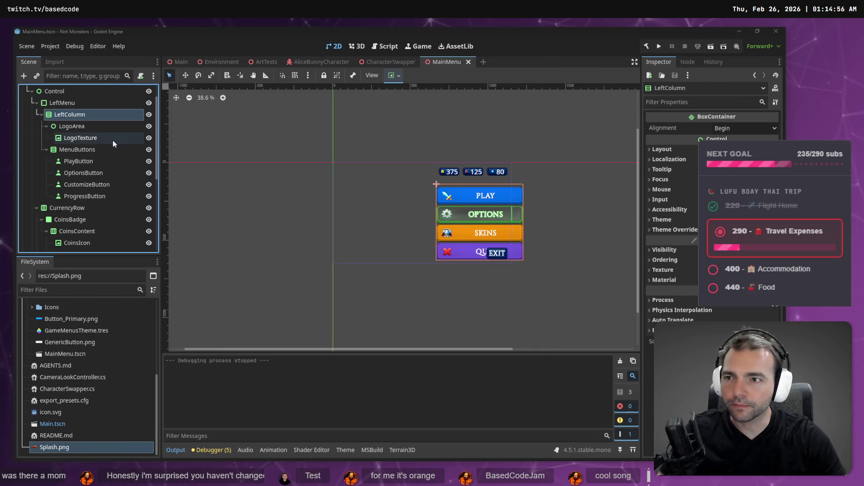
Tell Codex the left column appears on the right and the logo isn't visible despite being in the hierarchy
{"action": "key", "text": "alt+Tab"}
{"action": "key", "text": "super+h"}
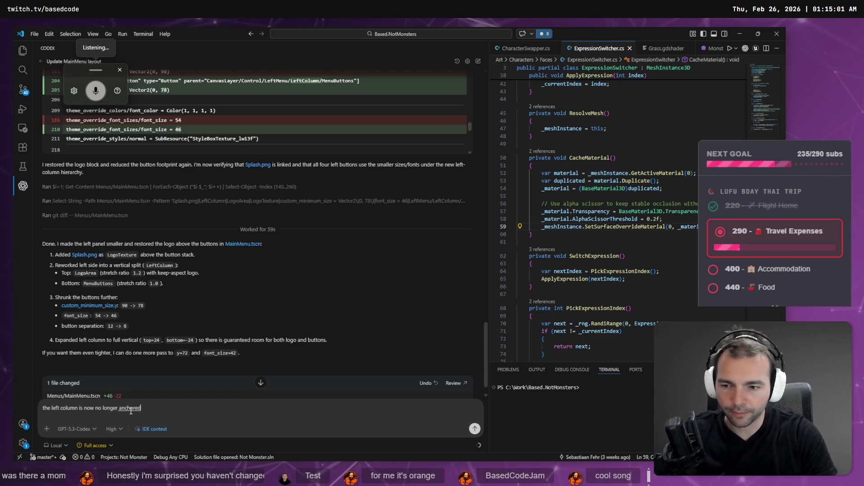
{"action": "type", "text": "the left but appearing to the right."}
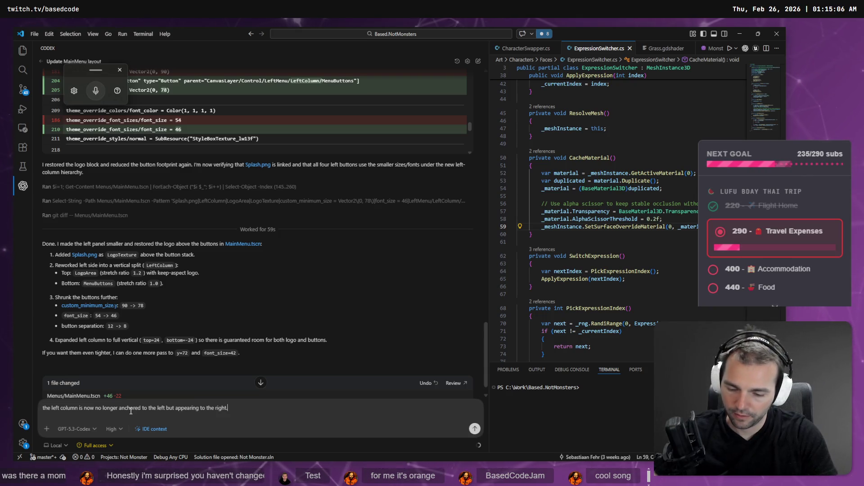
{"action": "key", "text": "super+h"}
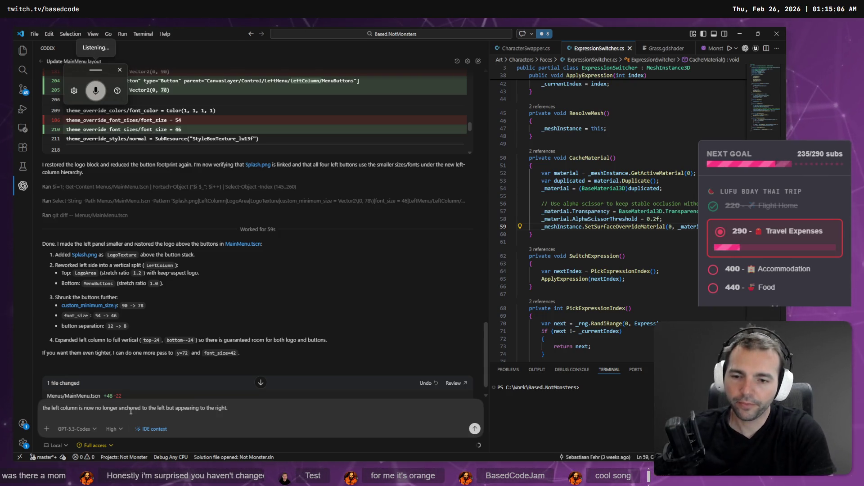
{"action": "type", "text": "I can also not see the"}
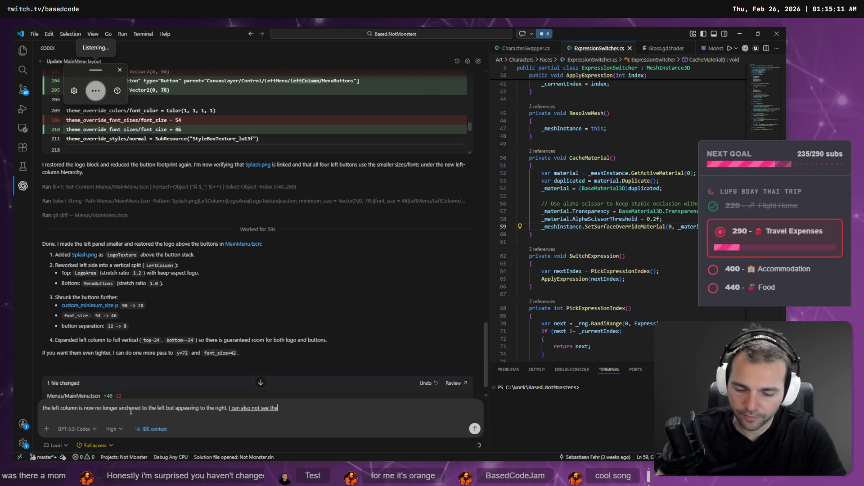
{"action": "type", "text": " logo though I see it in the"}
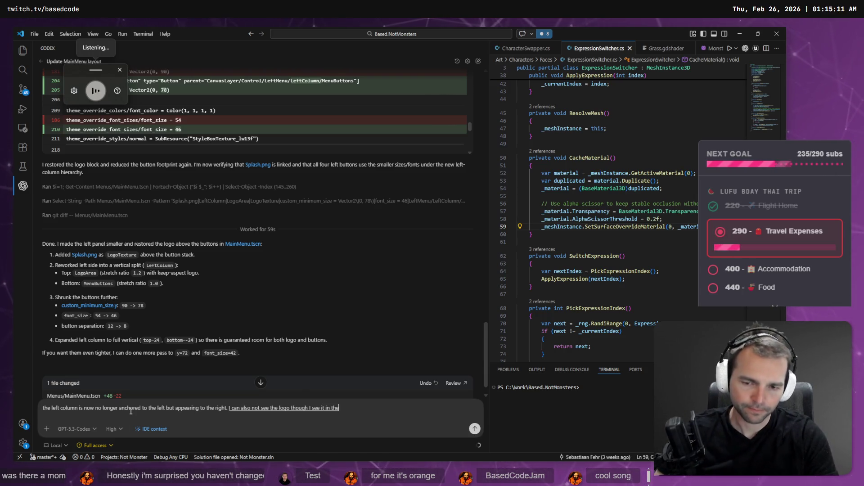
{"action": "type", "text": " hierarchy"}
{"action": "key", "text": "Return"}
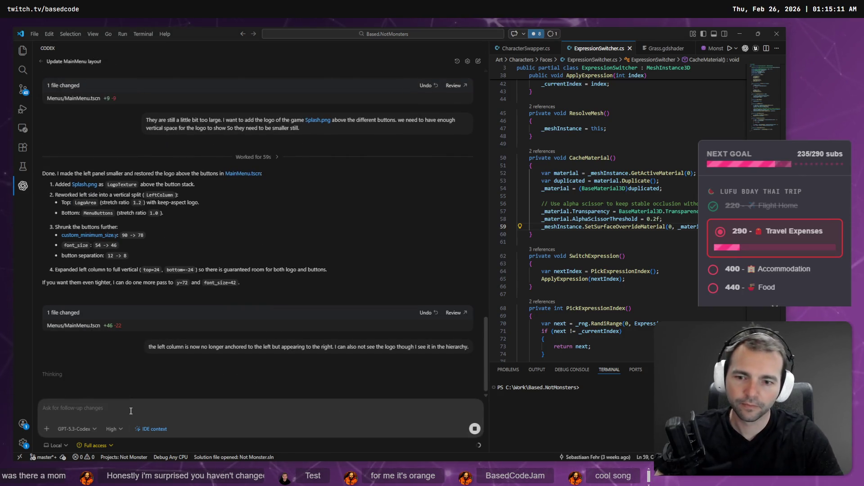
{"action": "key", "text": "alt+Tab"}
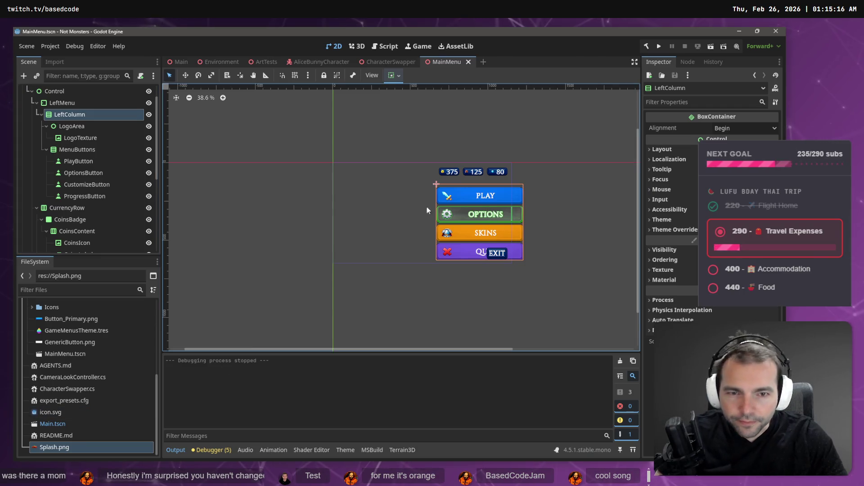
Review LeftMenu's Layout properties, then bring up the tldraw mockup board
{"action": "left_click", "coordinate": [63, 103]}
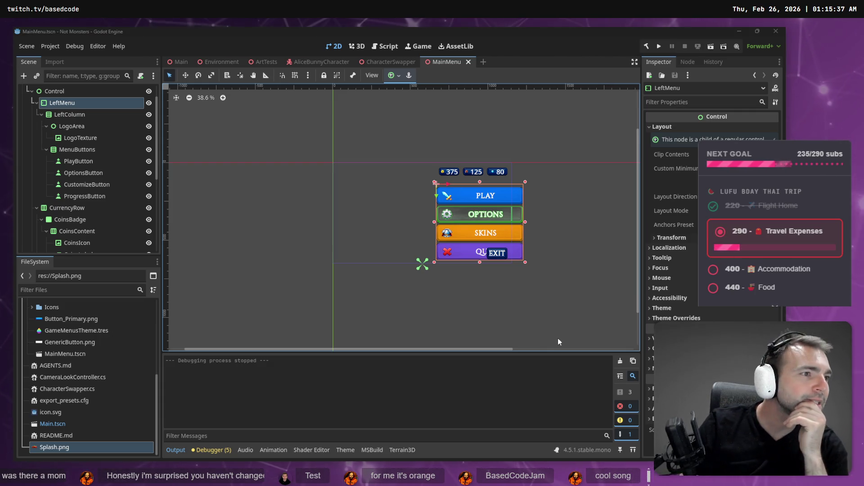
{"action": "key", "text": "alt+Tab"}
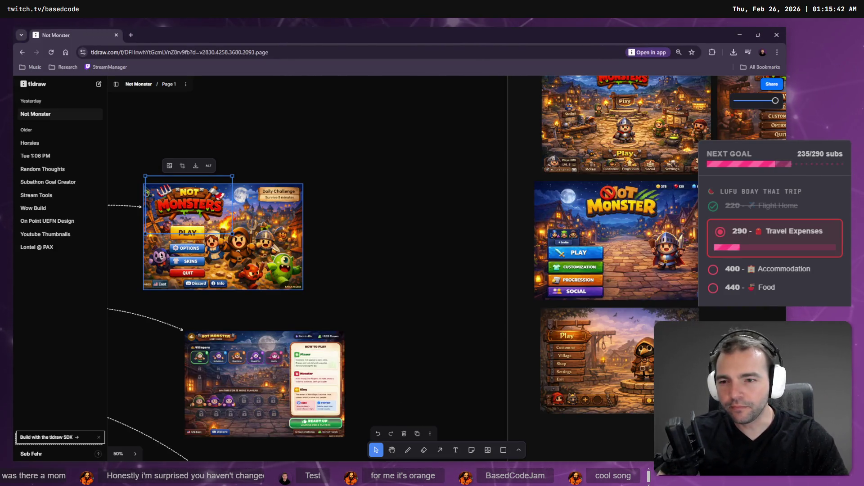
Pan and zoom the tldraw board to study the mockup with four buttons stacked left
{"action": "left_click_drag", "start_coordinate": [511, 324], "coordinate": [446, 294]}
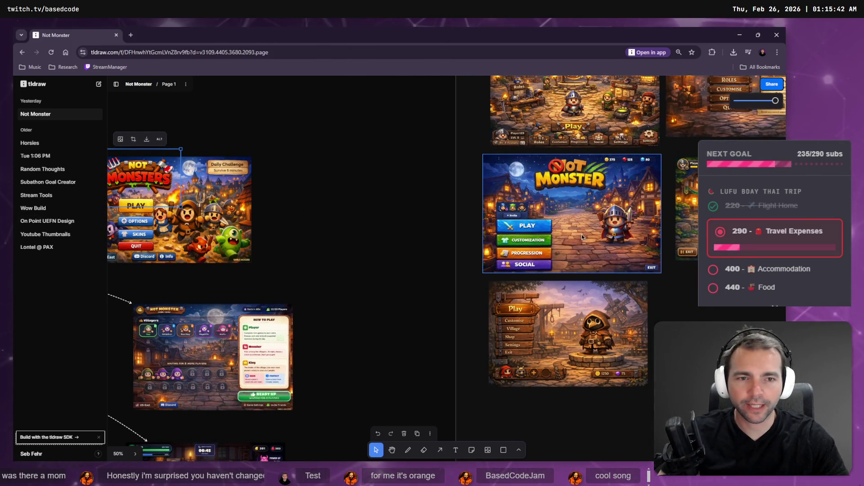
{"action": "mouse_move", "coordinate": [666, 287]}
{"action": "left_mouse_down"}
{"action": "mouse_move", "coordinate": [536, 335]}
{"action": "mouse_move", "coordinate": [600, 347]}
{"action": "left_mouse_up"}
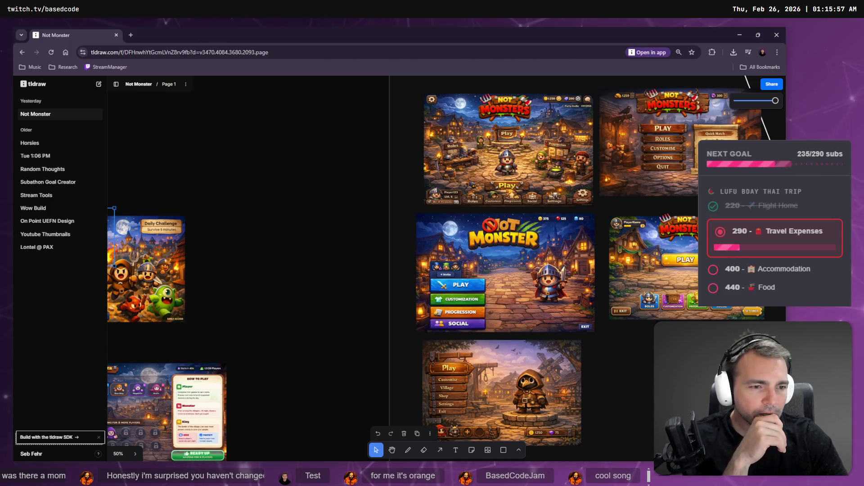
{"action": "scroll", "coordinate": [480, 268], "scroll_direction": "up", "scroll_amount": 5}
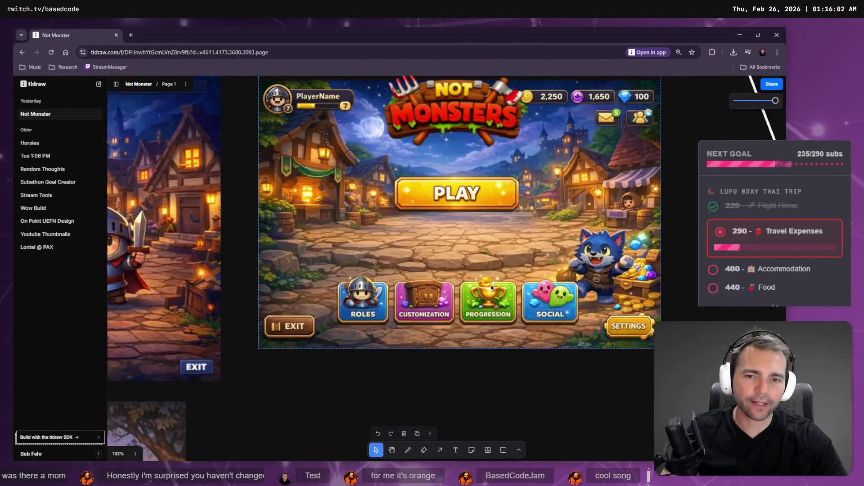
{"action": "scroll", "coordinate": [490, 285], "scroll_direction": "up", "scroll_amount": 2}
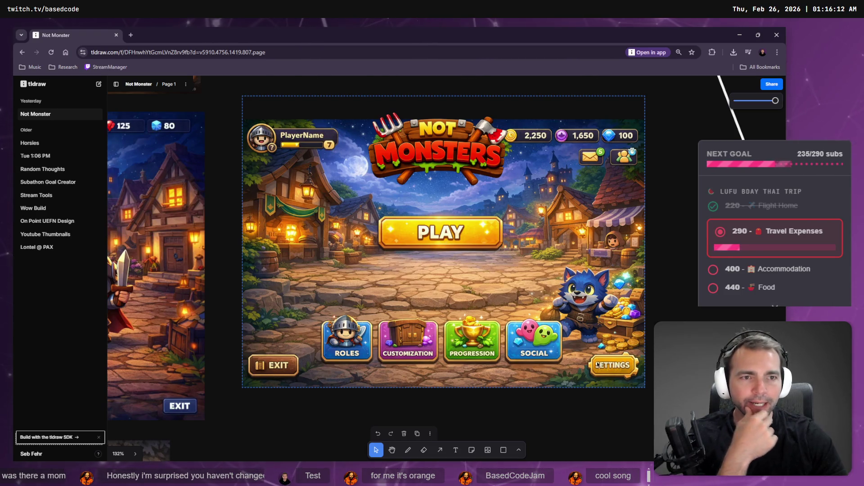
{"action": "scroll", "coordinate": [637, 292], "scroll_direction": "left", "scroll_amount": 10}
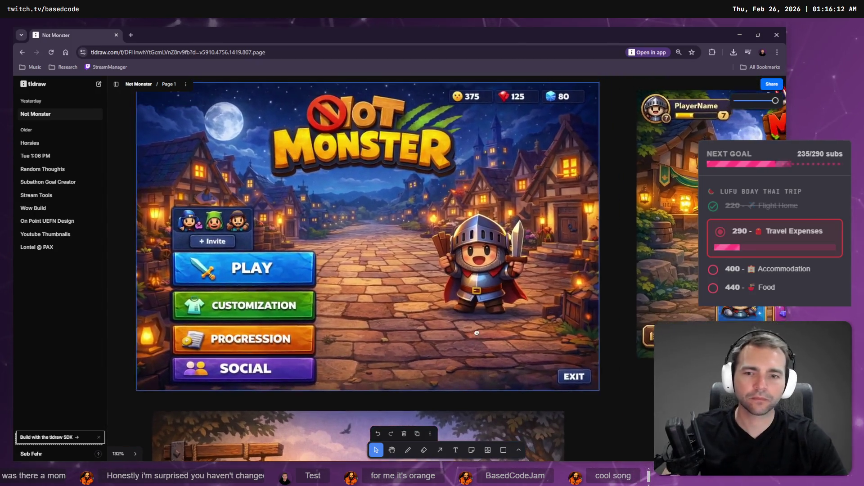
{"action": "key", "text": "alt+Tab"}
Reload the externally modified MainMenu scene, select LeftMenu, and run the game with F5
{"action": "left_click", "coordinate": [412, 297]}
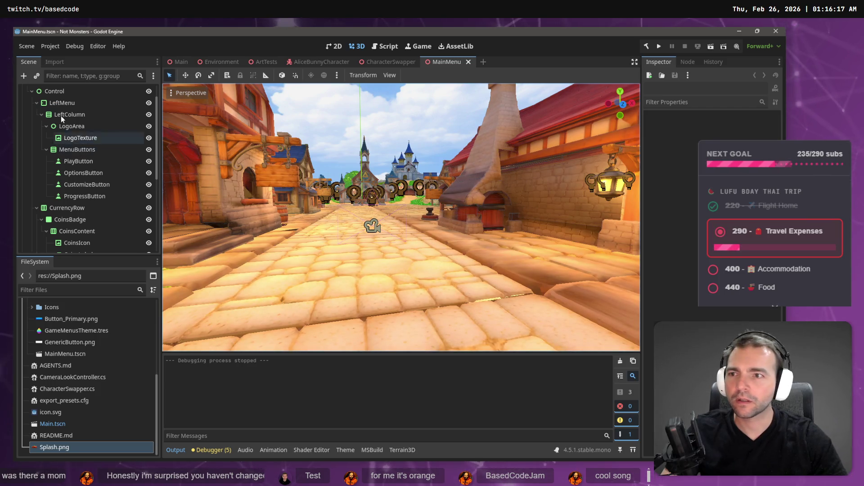
{"action": "left_click", "coordinate": [62, 103]}
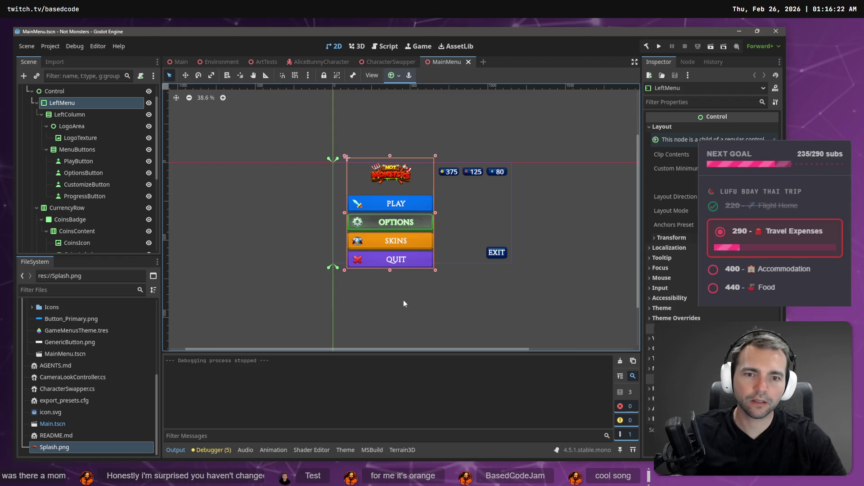
{"action": "key", "text": "F5"}
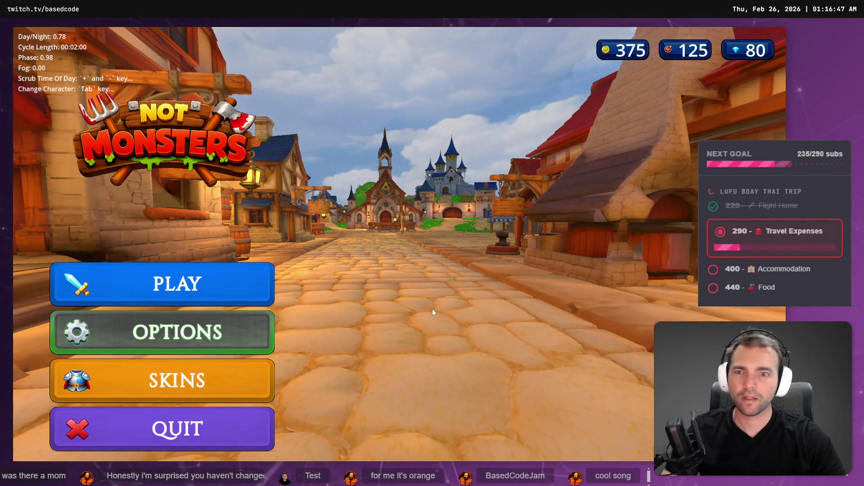
Stop the game and inspect the LeftColumn, LogoArea, LeftMenu and PlayButton nodes
{"action": "key", "text": "F8"}
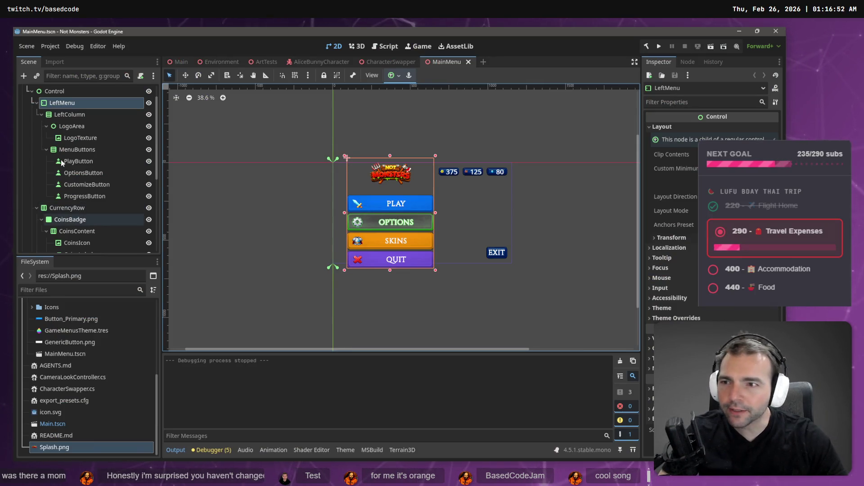
{"action": "left_click", "coordinate": [70, 115]}
{"action": "left_click", "coordinate": [74, 127]}
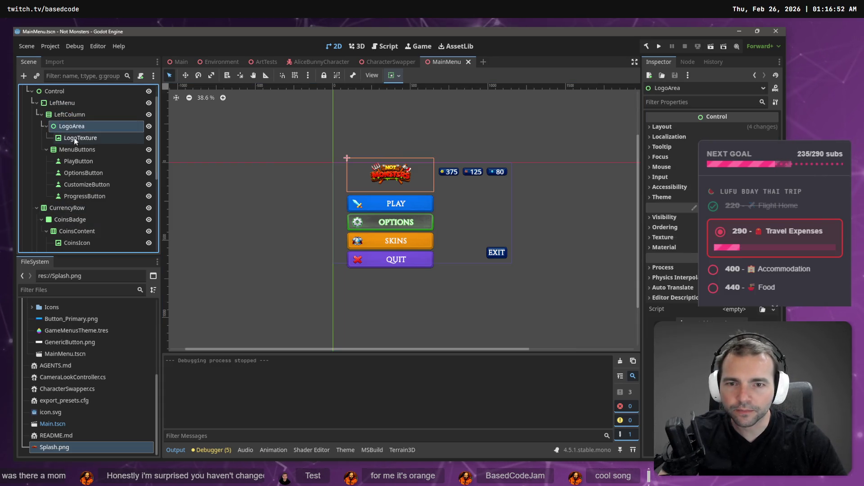
{"action": "left_click", "coordinate": [61, 114]}
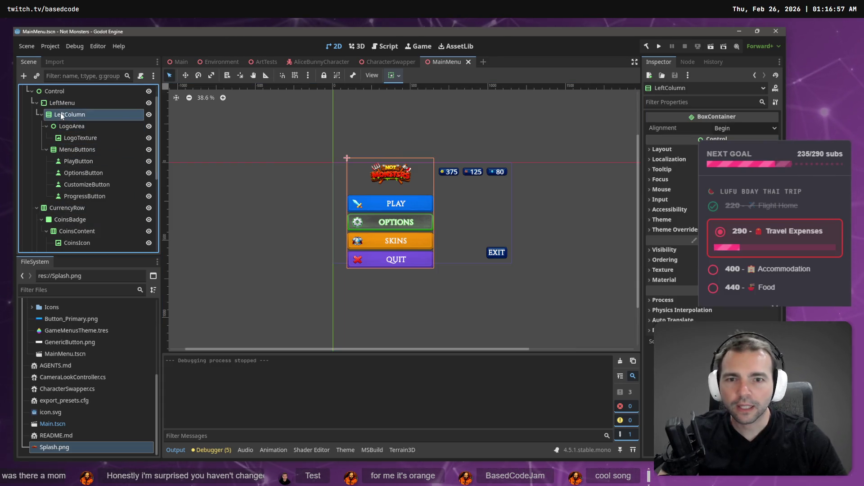
{"action": "left_click", "coordinate": [53, 104]}
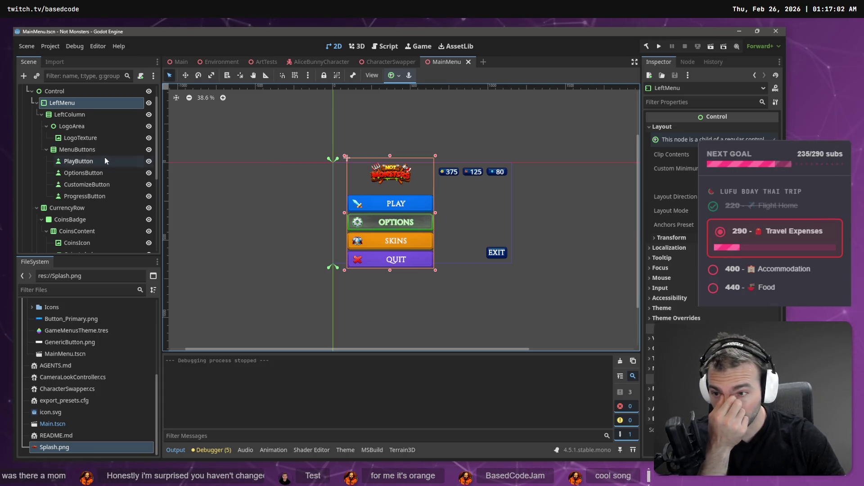
{"action": "left_click", "coordinate": [79, 163]}
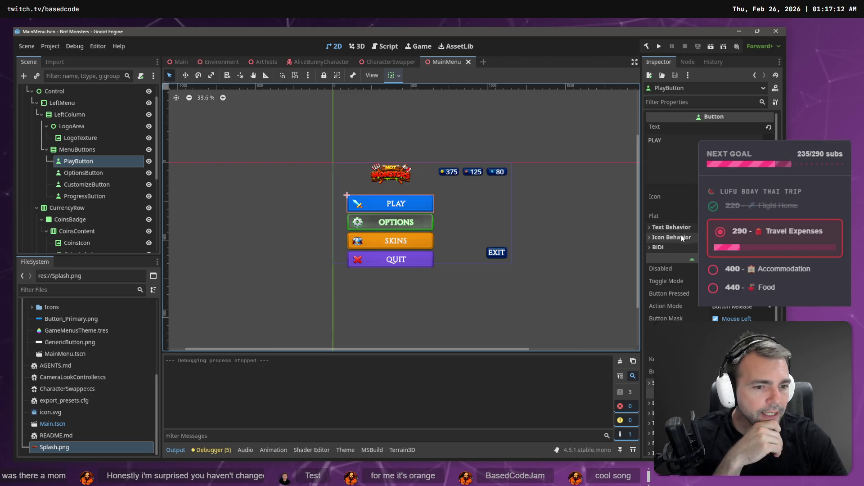
Inspect MenuButtons, then expand LeftColumn's Layout and Container Sizing sections in the Inspector
{"action": "scroll", "coordinate": [681, 234], "scroll_direction": "down", "scroll_amount": 5}
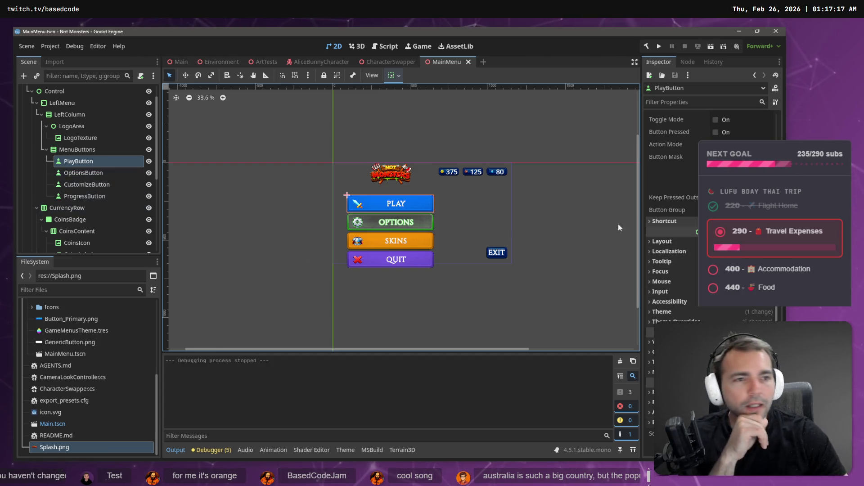
{"action": "scroll", "coordinate": [713, 133], "scroll_direction": "up", "scroll_amount": 4}
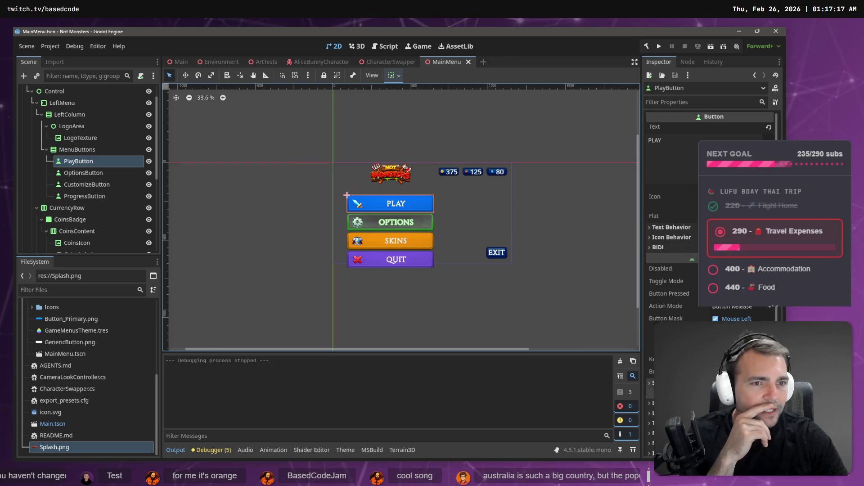
{"action": "left_click", "coordinate": [71, 149]}
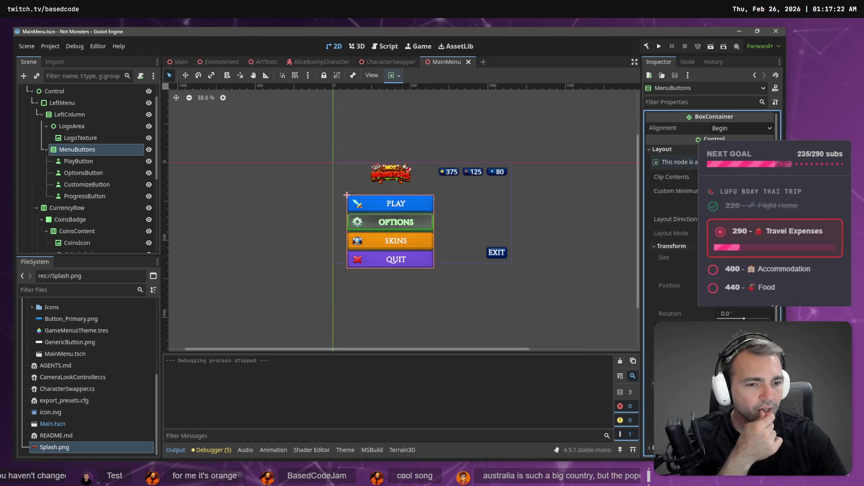
{"action": "scroll", "coordinate": [676, 252], "scroll_direction": "down", "scroll_amount": 5}
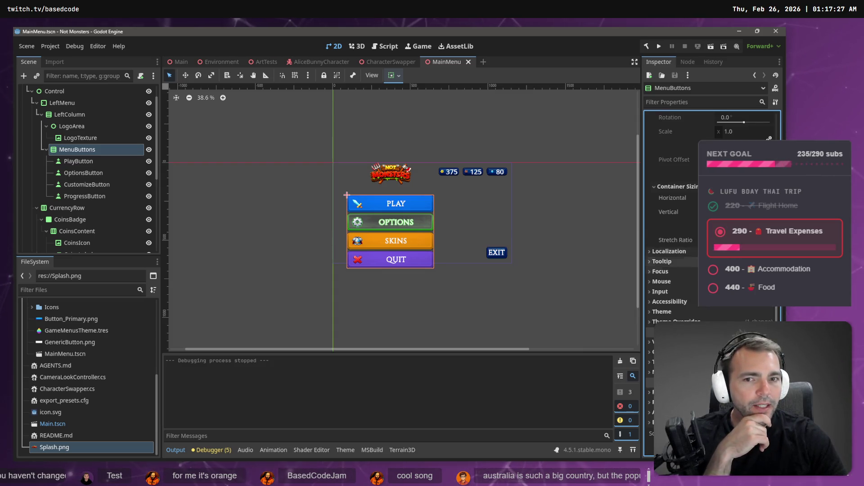
{"action": "scroll", "coordinate": [675, 252], "scroll_direction": "up", "scroll_amount": 2}
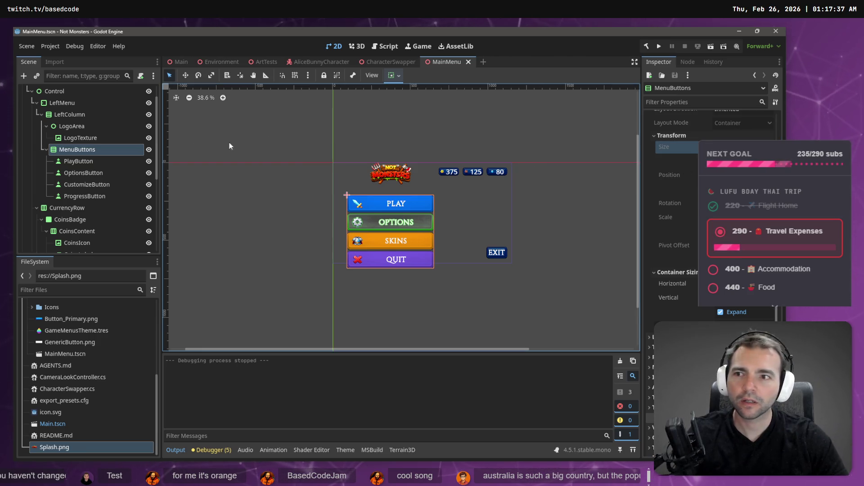
{"action": "left_click", "coordinate": [70, 115]}
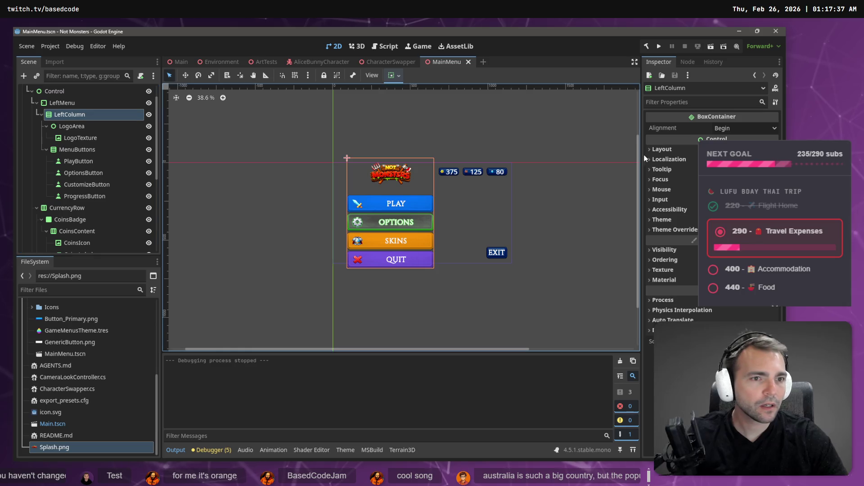
{"action": "left_click", "coordinate": [675, 149]}
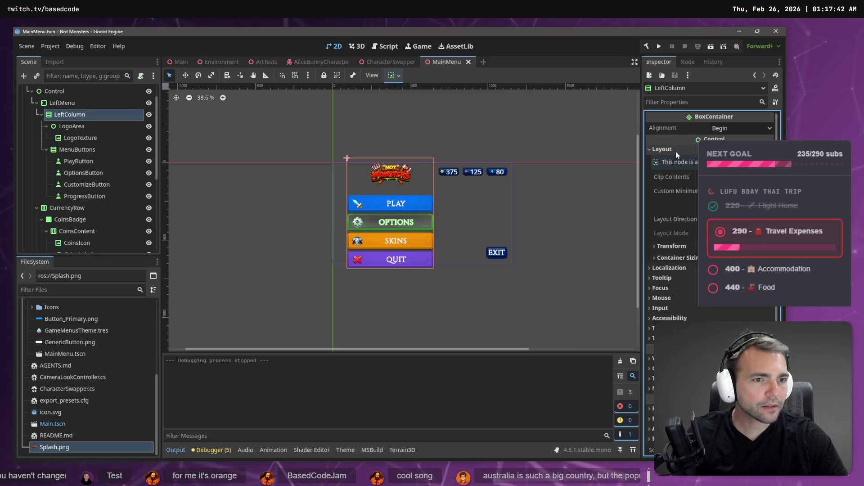
{"action": "left_click", "coordinate": [677, 258]}
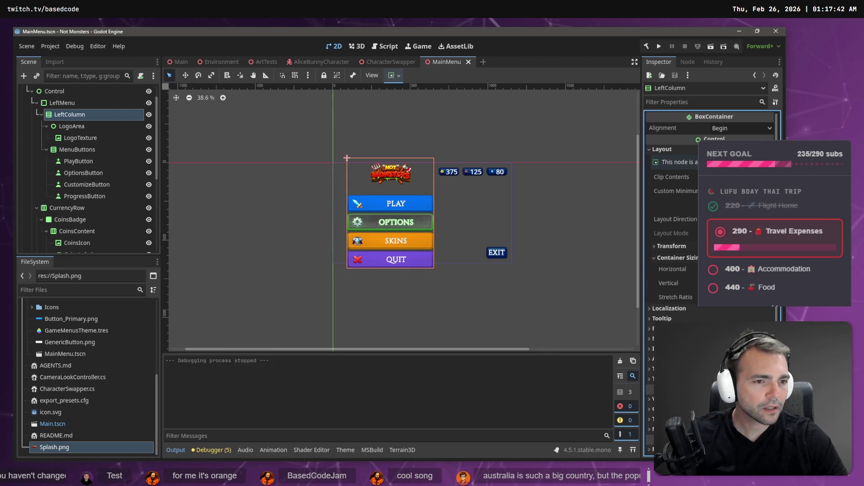
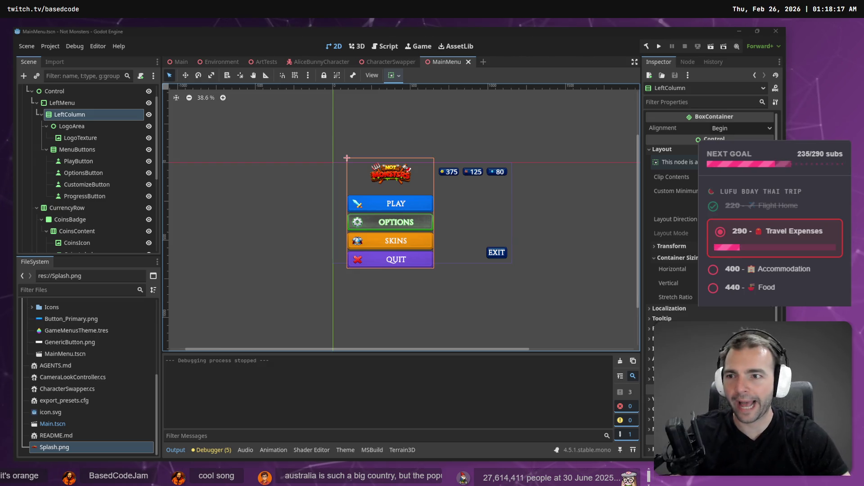
Inspect the MenuButtons, PlayButton, LeftColumn, OPTIONS, QUIT and LogoArea nodes in the scene tree
{"action": "left_click", "coordinate": [73, 149]}
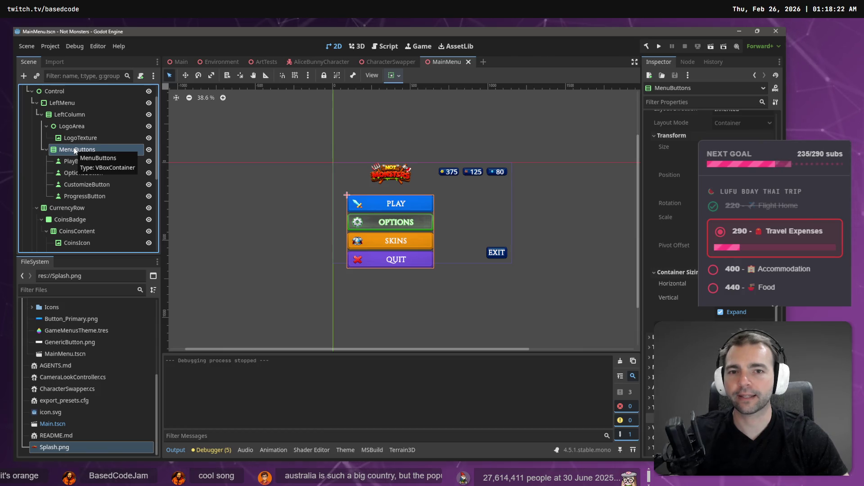
{"action": "left_click", "coordinate": [76, 161]}
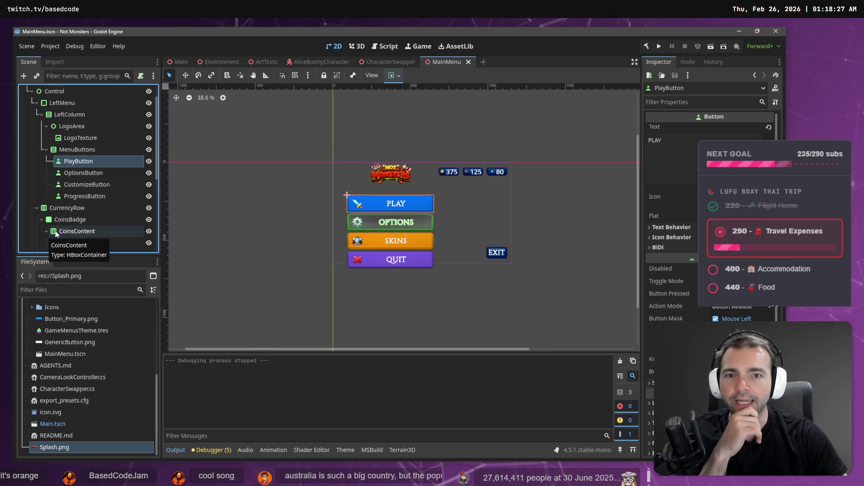
{"action": "left_click", "coordinate": [83, 183]}
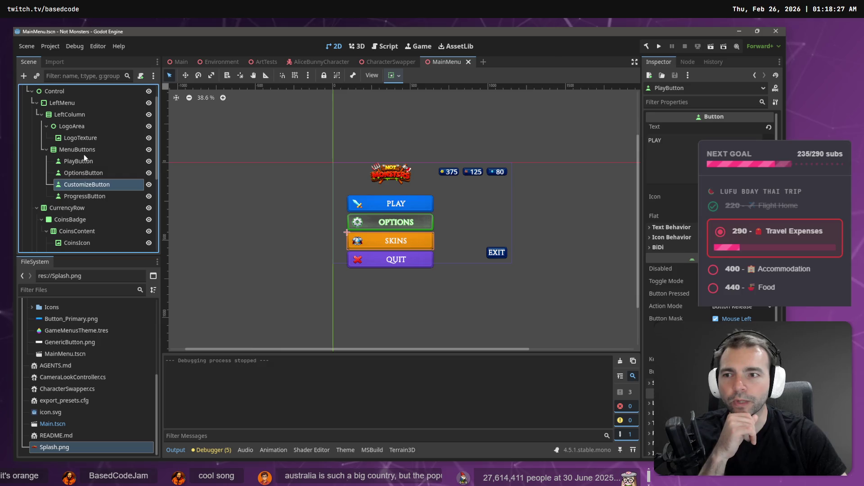
{"action": "left_click", "coordinate": [83, 150]}
{"action": "left_click", "coordinate": [74, 114]}
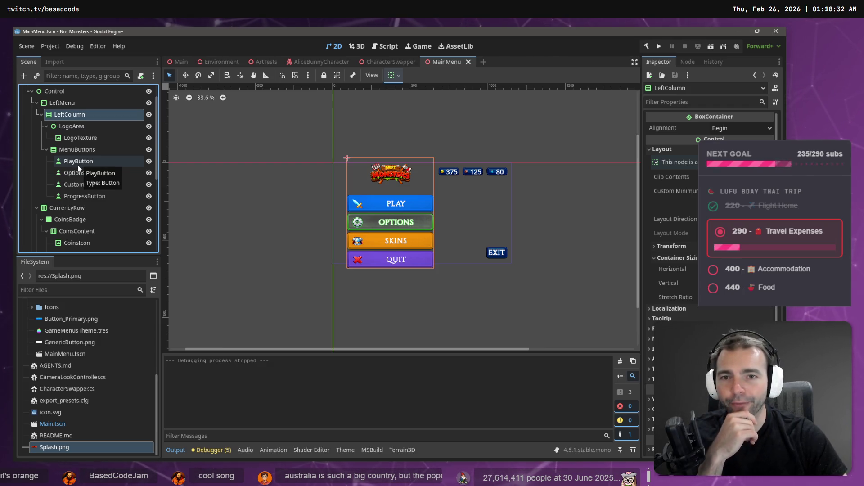
{"action": "left_click", "coordinate": [72, 150]}
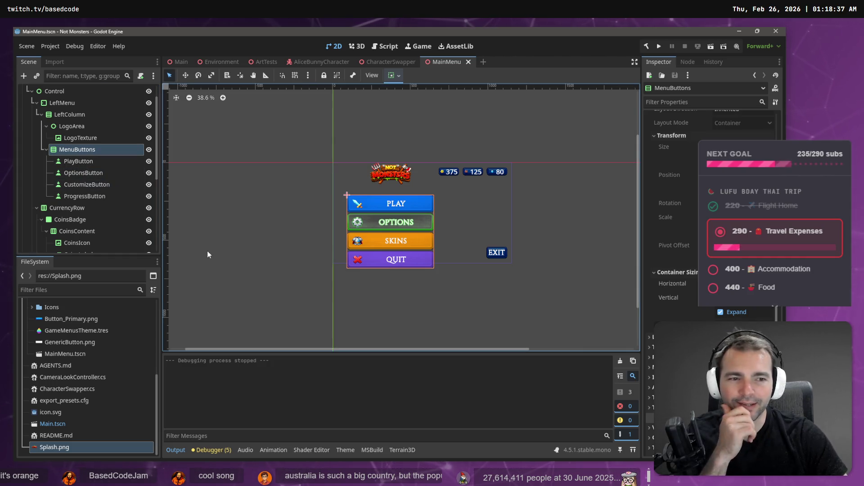
{"action": "left_click", "coordinate": [72, 174]}
{"action": "left_click", "coordinate": [72, 183]}
{"action": "left_click", "coordinate": [75, 197]}
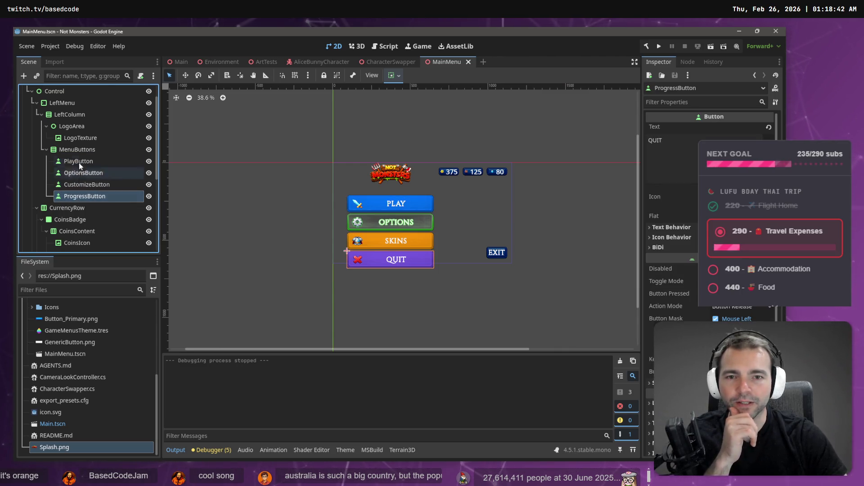
{"action": "left_click", "coordinate": [71, 127]}
{"action": "left_click", "coordinate": [73, 113]}
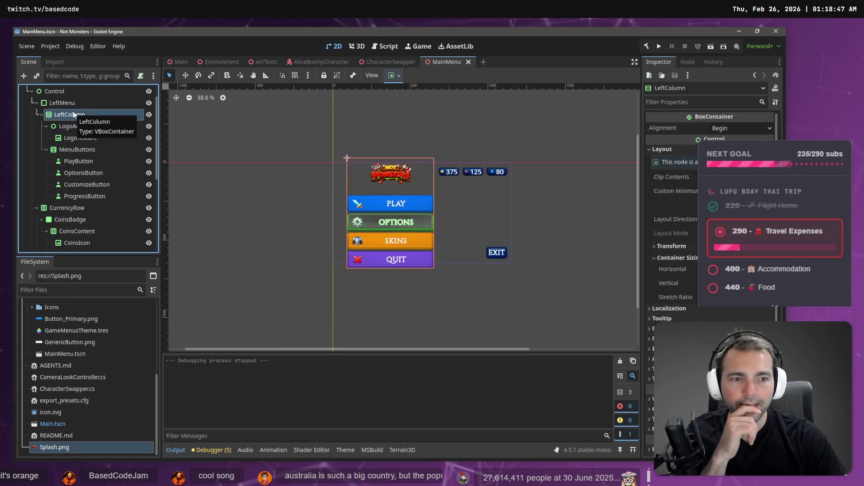
Review the MenuButtons container, currency badges row, EXIT button and LeftMenu layout nodes
{"action": "left_click", "coordinate": [73, 149]}
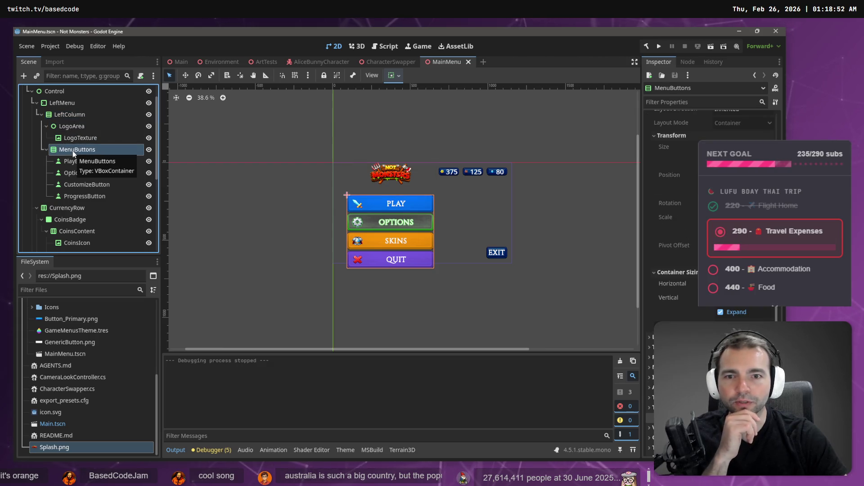
{"action": "left_click", "coordinate": [64, 207]}
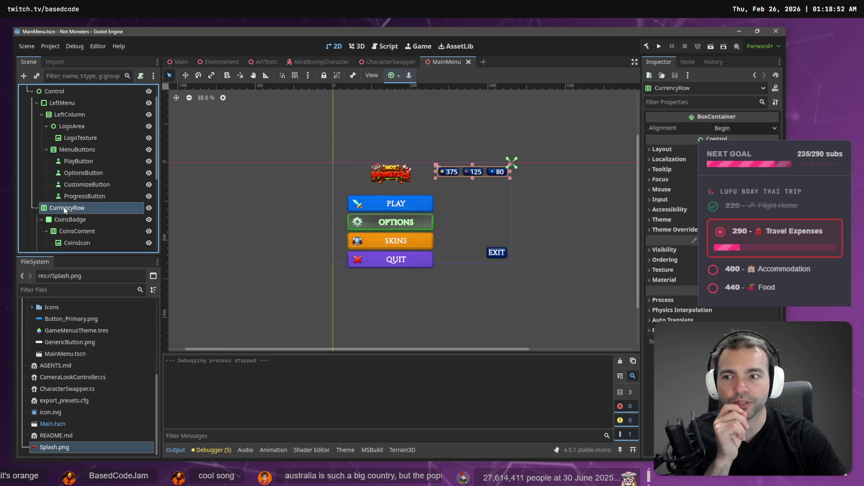
{"action": "scroll", "coordinate": [67, 211], "scroll_direction": "down", "scroll_amount": 5}
{"action": "left_click", "coordinate": [70, 210]}
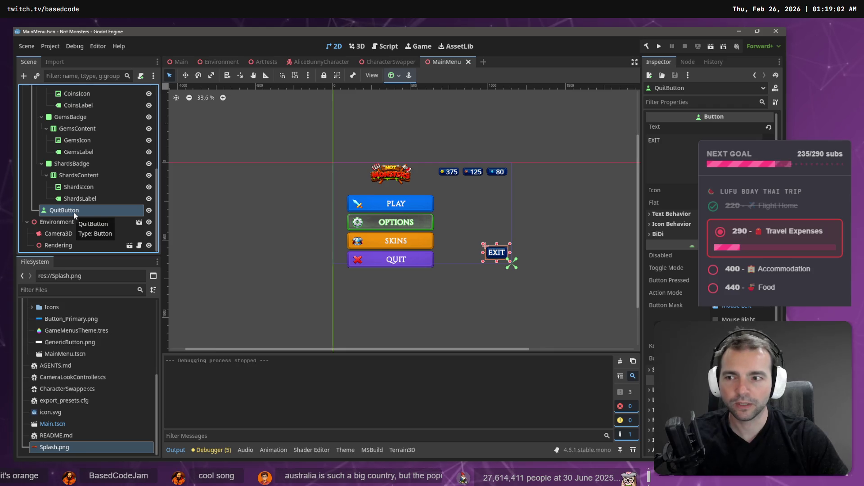
{"action": "scroll", "coordinate": [75, 207], "scroll_direction": "up", "scroll_amount": 5}
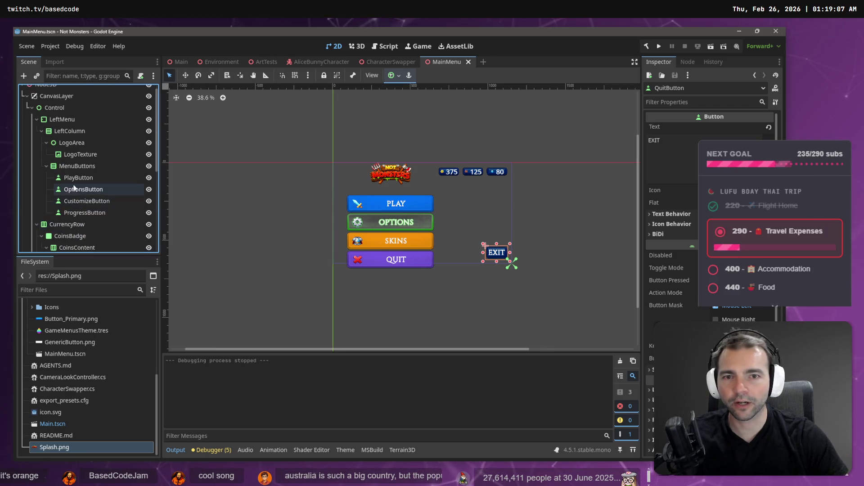
{"action": "left_click", "coordinate": [69, 121]}
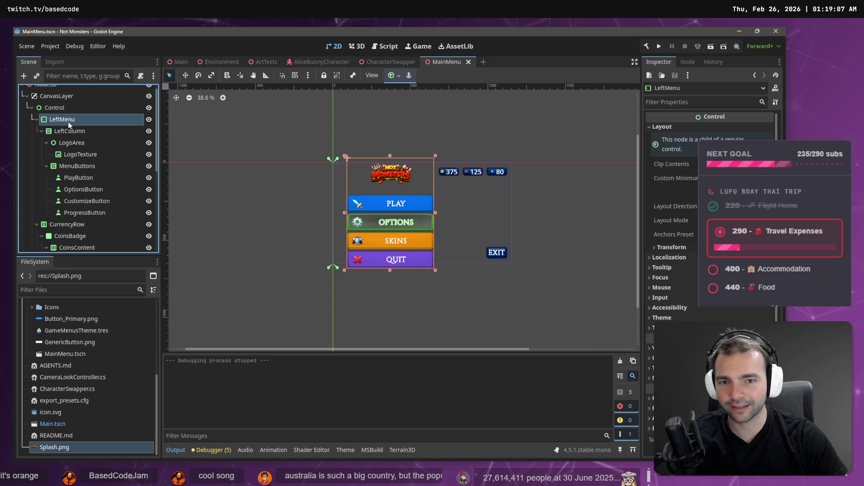
{"action": "left_click", "coordinate": [77, 131]}
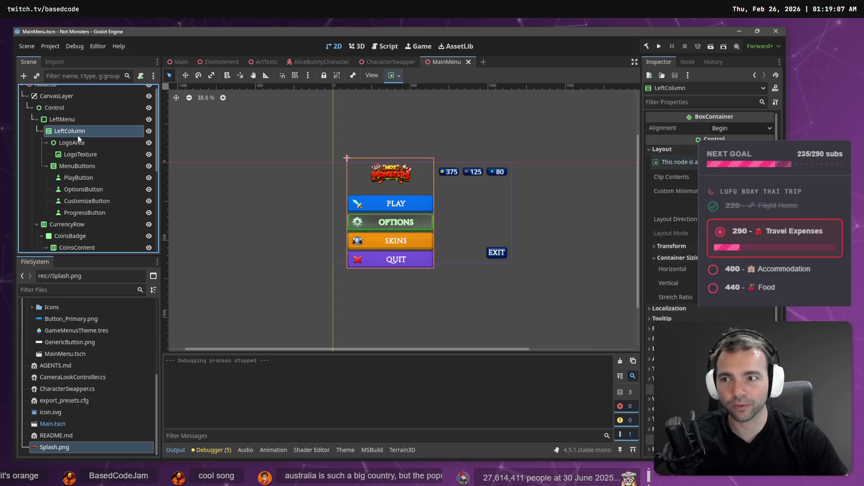
{"action": "left_click", "coordinate": [77, 142]}
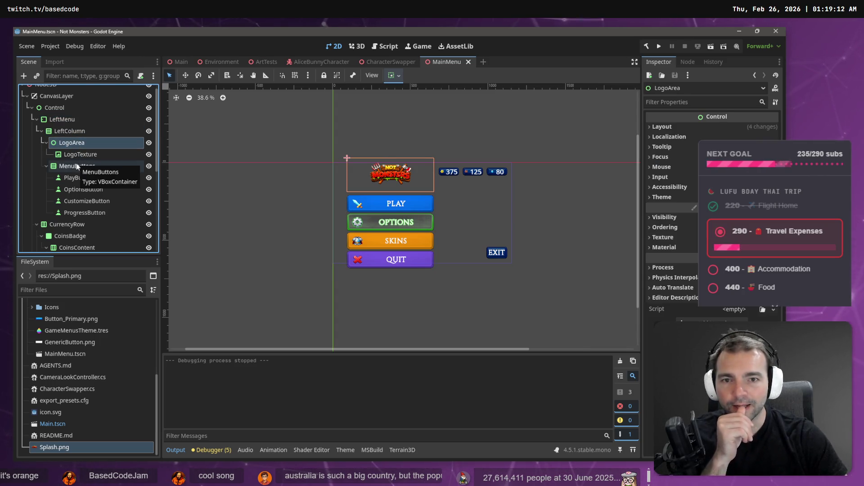
{"action": "left_click", "coordinate": [77, 166]}
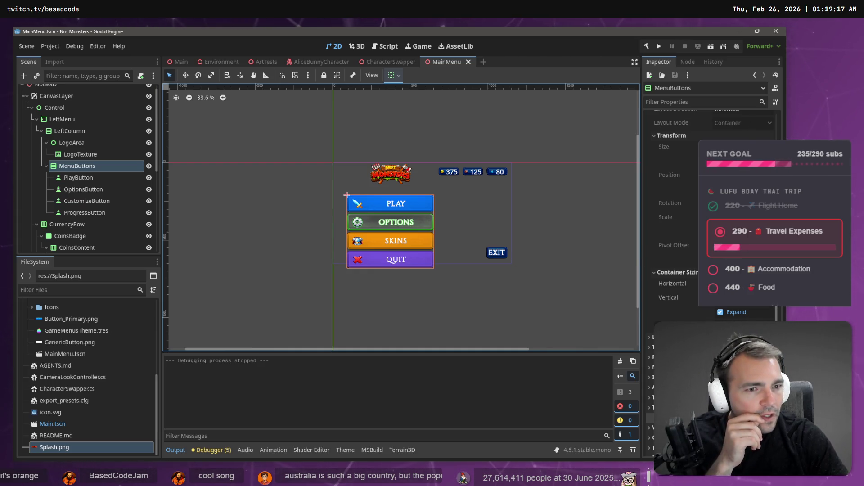
Change the MenuButtons container's Container Sizing > Vertical flag in the Inspector
{"action": "left_click", "coordinate": [729, 310]}
{"action": "scroll", "coordinate": [729, 270], "scroll_direction": "down", "scroll_amount": 2}
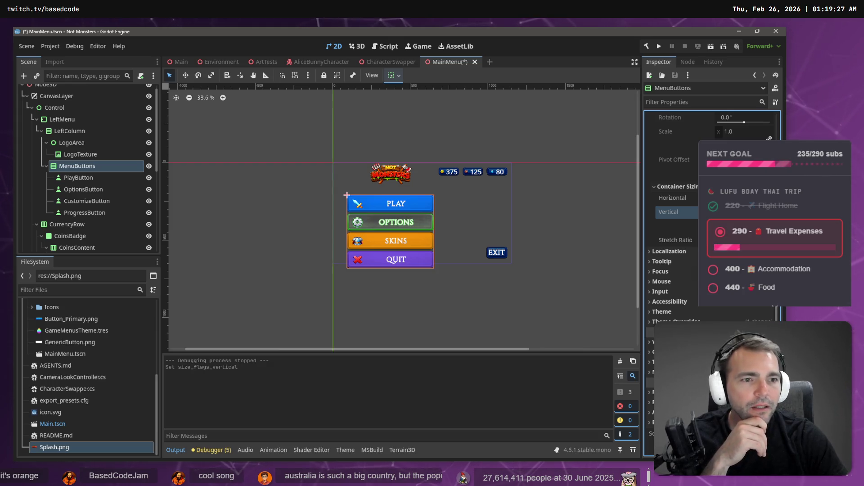
{"action": "scroll", "coordinate": [673, 202], "scroll_direction": "up", "scroll_amount": 2}
{"action": "scroll", "coordinate": [672, 202], "scroll_direction": "up", "scroll_amount": 2}
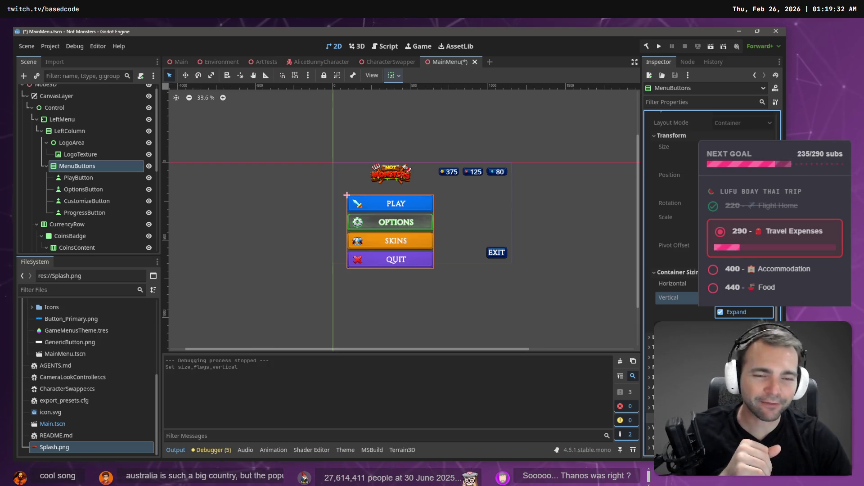
{"action": "mouse_move", "coordinate": [693, 223]}
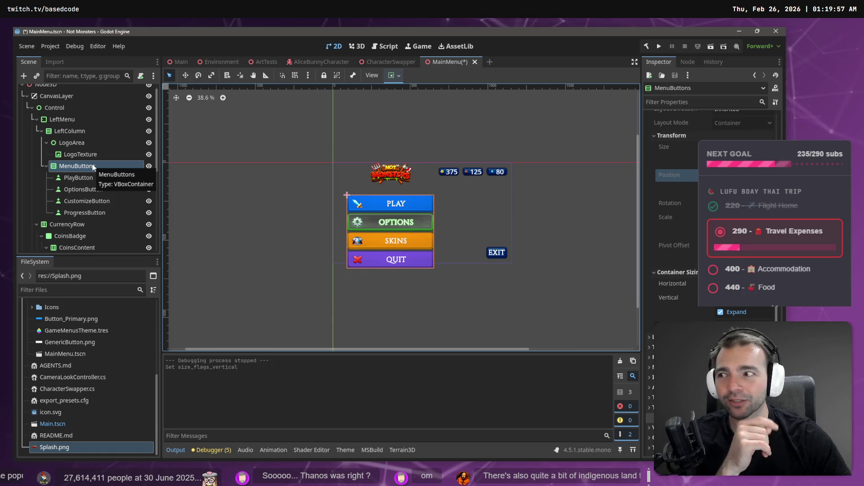
{"action": "left_click", "coordinate": [95, 177]}
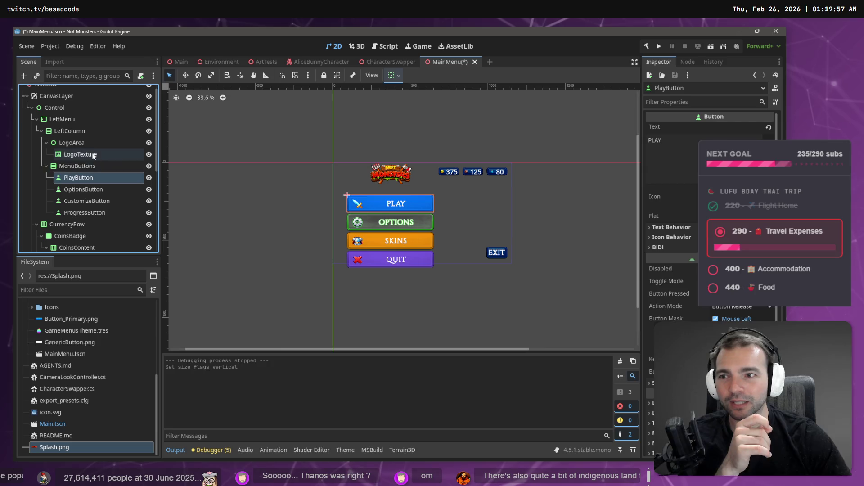
{"action": "left_click", "coordinate": [94, 155]}
{"action": "left_click", "coordinate": [93, 143]}
{"action": "left_click", "coordinate": [94, 155]}
{"action": "left_click", "coordinate": [94, 165]}
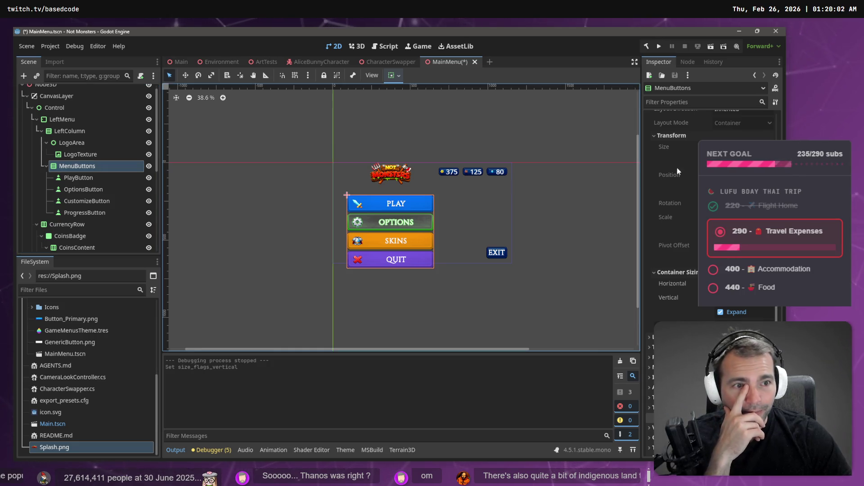
{"action": "scroll", "coordinate": [676, 203], "scroll_direction": "up", "scroll_amount": 3}
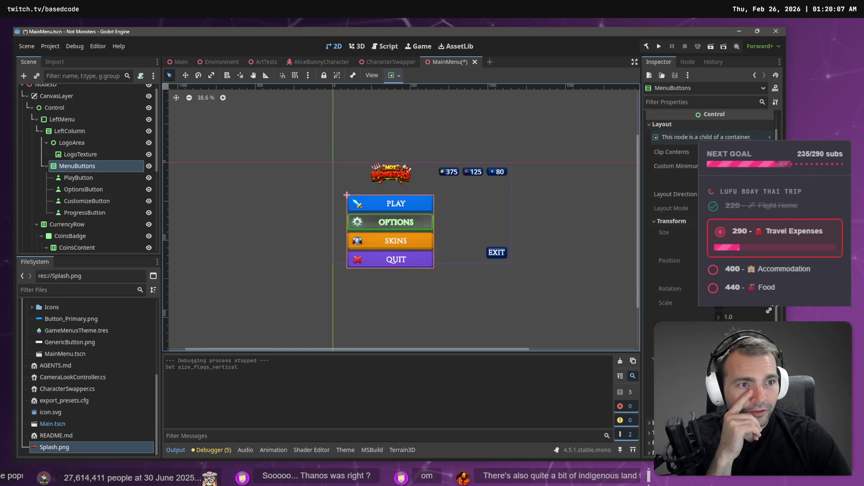
{"action": "scroll", "coordinate": [675, 203], "scroll_direction": "up", "scroll_amount": 1}
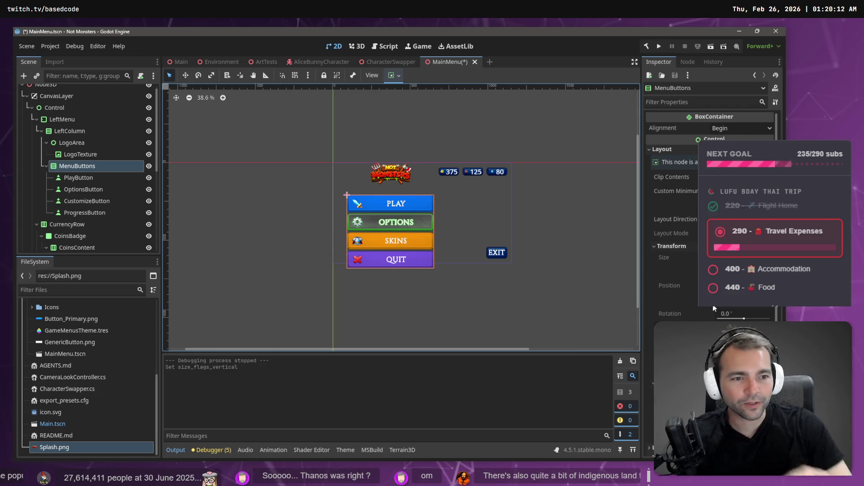
{"action": "scroll", "coordinate": [671, 315], "scroll_direction": "down", "scroll_amount": 5}
{"action": "scroll", "coordinate": [774, 307], "scroll_direction": "down", "scroll_amount": 2}
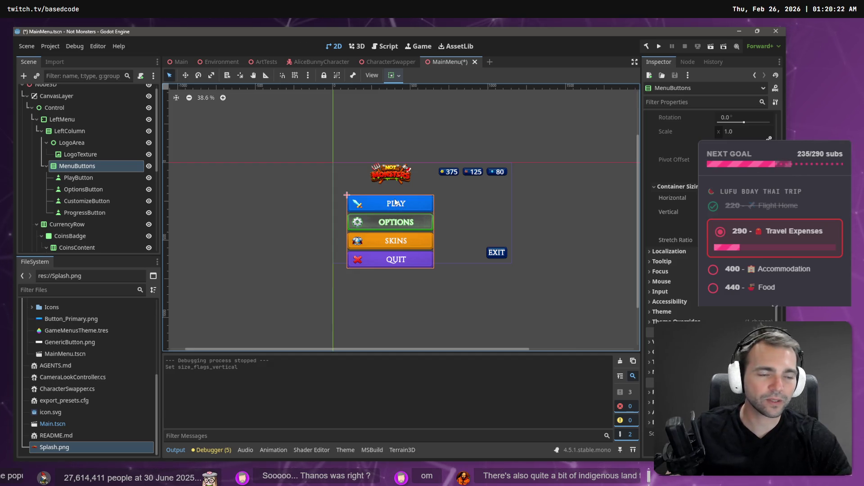
{"action": "left_click", "coordinate": [77, 177]}
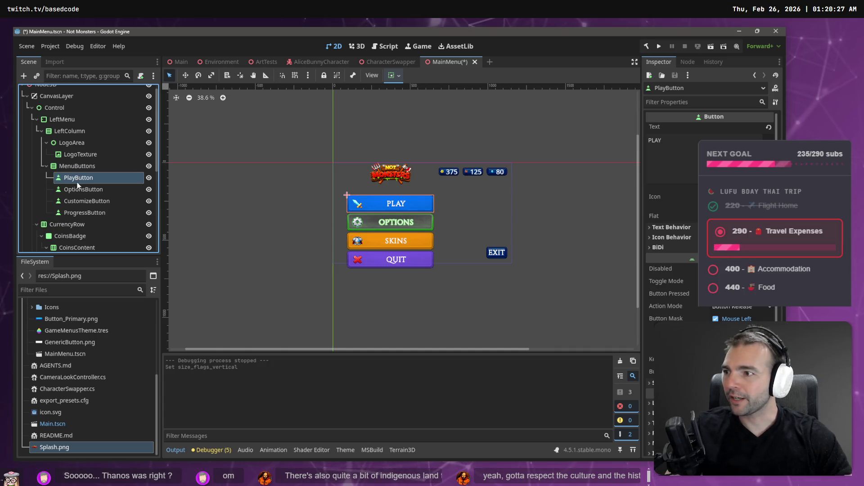
{"action": "left_click", "coordinate": [84, 191]}
{"action": "left_click", "coordinate": [86, 201]}
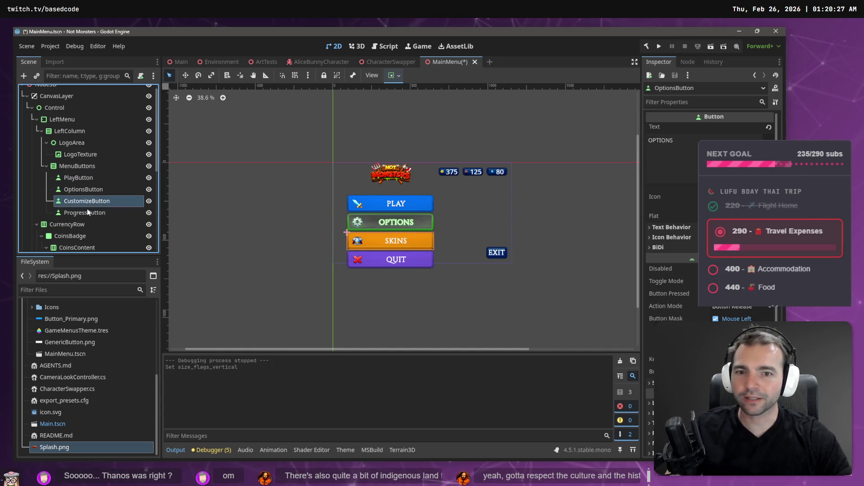
{"action": "left_click", "coordinate": [85, 212]}
{"action": "left_click", "coordinate": [85, 224]}
{"action": "left_click", "coordinate": [83, 177]}
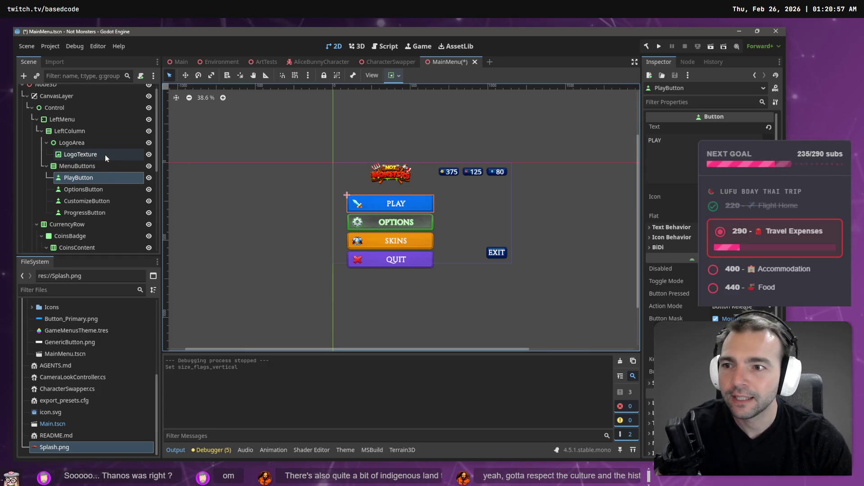
{"action": "left_click", "coordinate": [105, 155]}
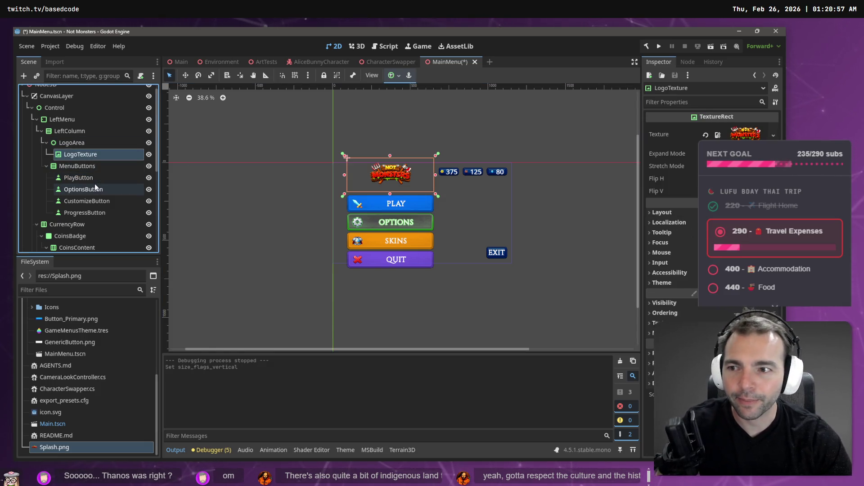
{"action": "left_click", "coordinate": [95, 166]}
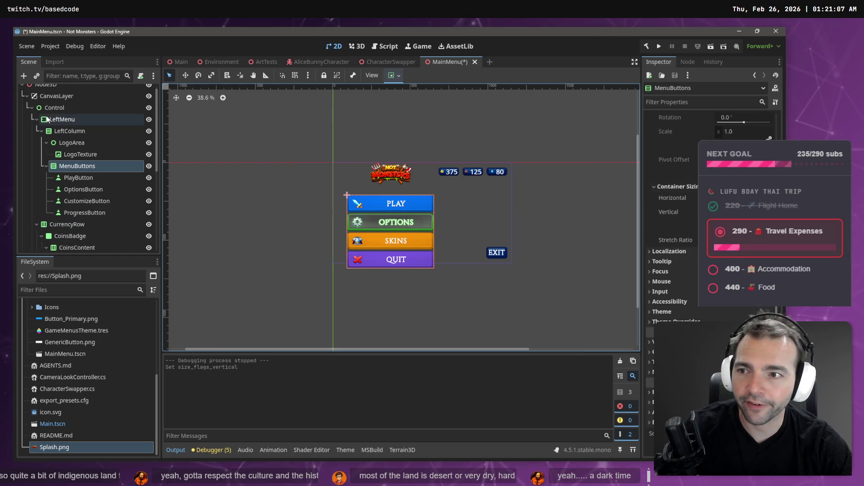
{"action": "left_click", "coordinate": [77, 144]}
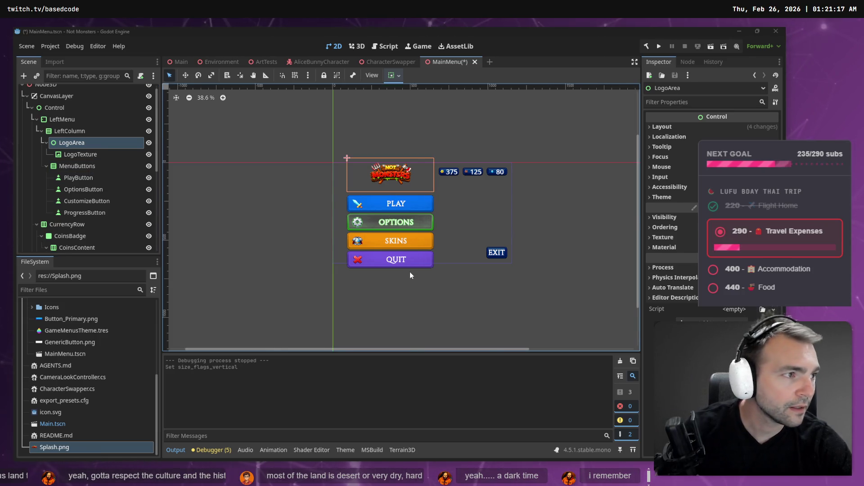
Start a 'shrink' request in the Codex chat, leave it unsent, and launch the game
{"action": "key", "text": "alt+Tab"}
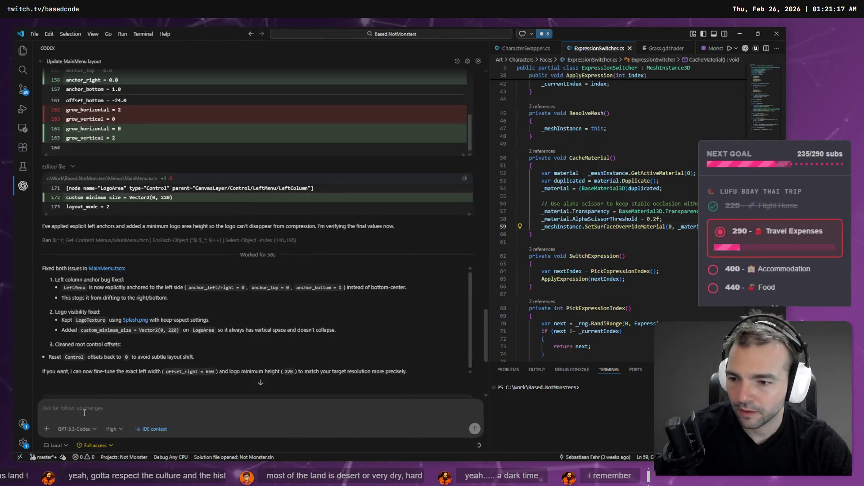
{"action": "key", "text": "super+h"}
{"action": "type", "text": "shrink the size of the buttons and give them a little bit more padding."}
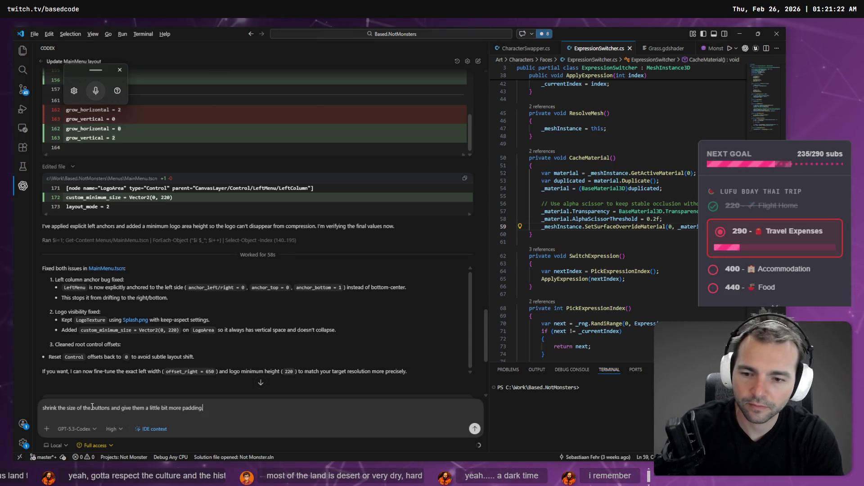
{"action": "key", "text": "alt+Tab"}
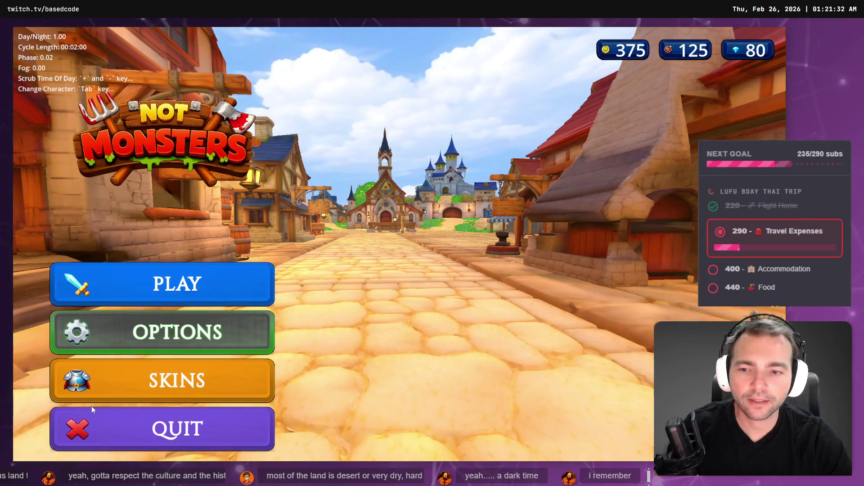
Quit the game from its main menu and return to the Codex chat
{"action": "left_click", "coordinate": [130, 435]}
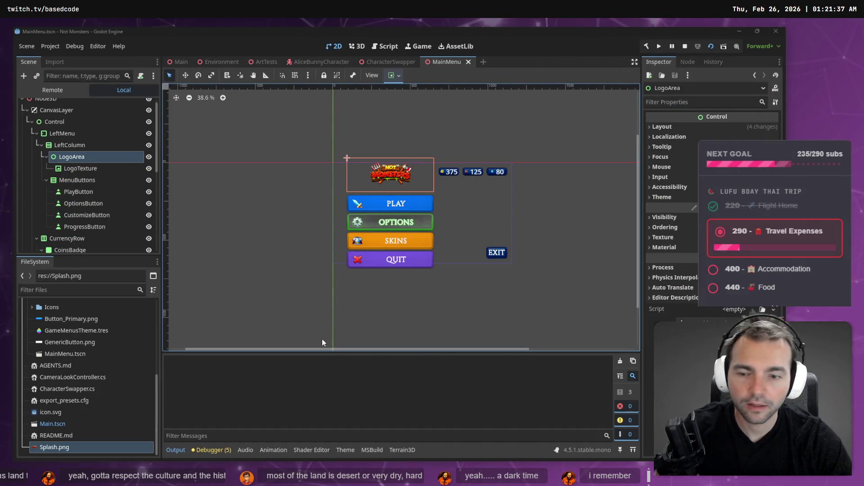
{"action": "key", "text": "alt+Tab"}
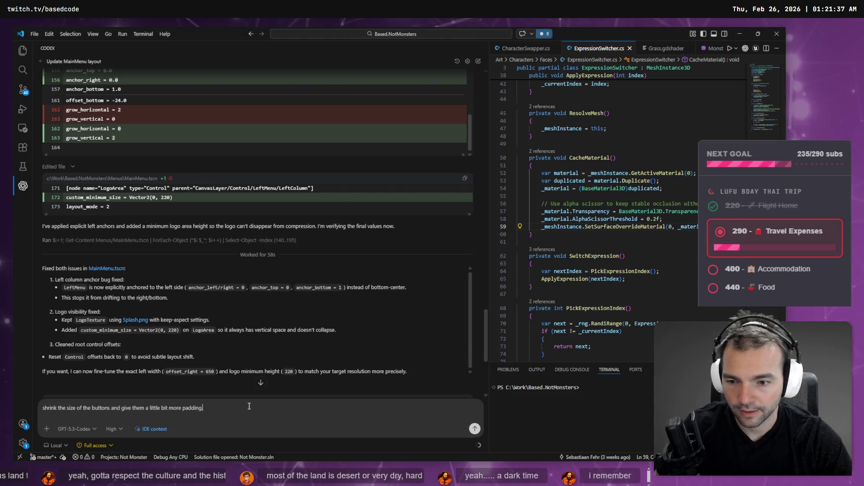
Dictate and send the request to shrink buttons, add padding and equalise left/bottom spacing
{"action": "key", "text": "super+h"}
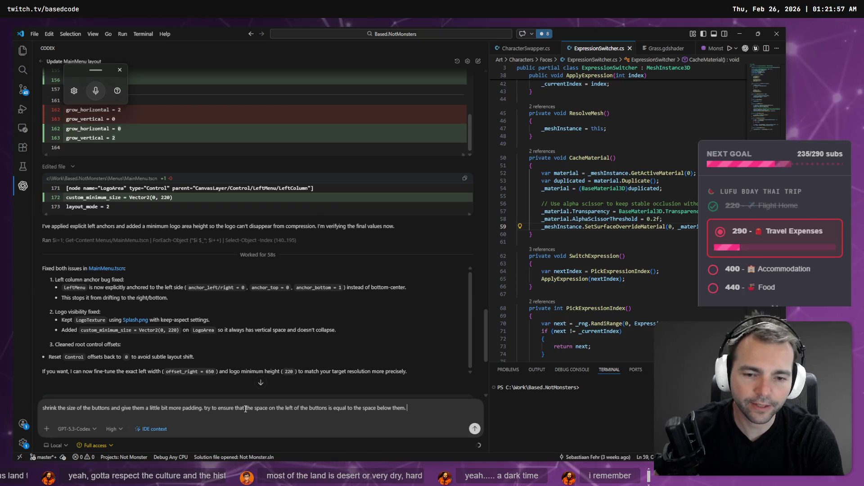
{"action": "key", "text": "Return"}
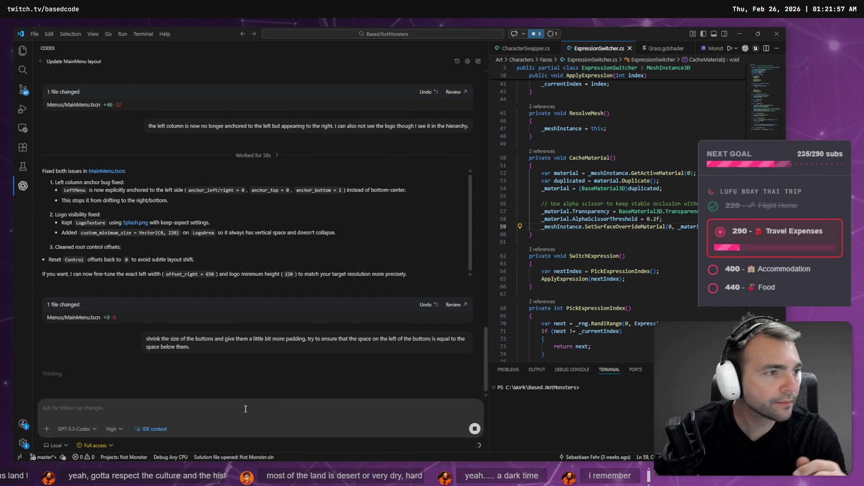
{"action": "key", "text": "alt+Tab"}
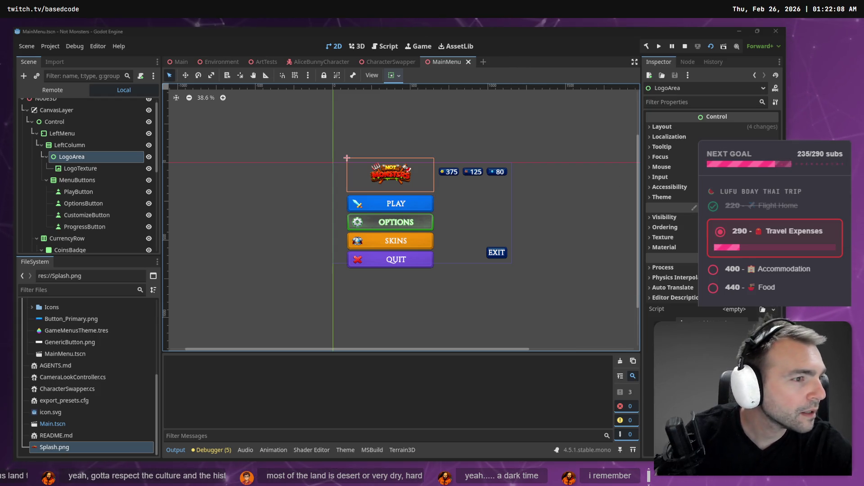
{"action": "key", "text": "alt+Tab"}
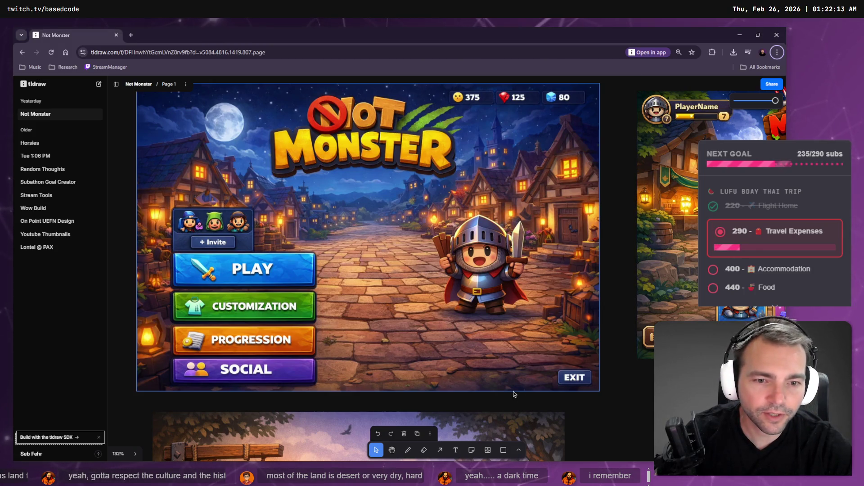
Pan the tldraw board to the Not Monsters Play/Options/Skins/Quit mockup, then return to Godot
{"action": "scroll", "coordinate": [518, 383], "scroll_direction": "right", "scroll_amount": 10}
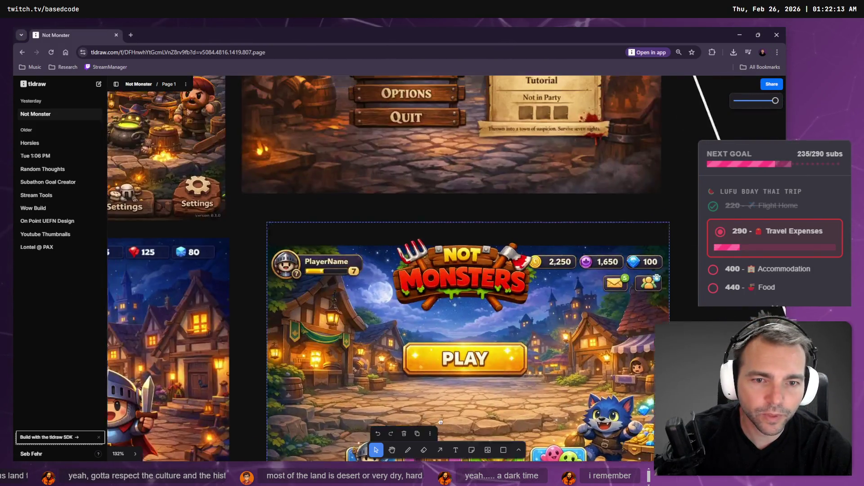
{"action": "scroll", "coordinate": [462, 382], "scroll_direction": "down", "scroll_amount": 10}
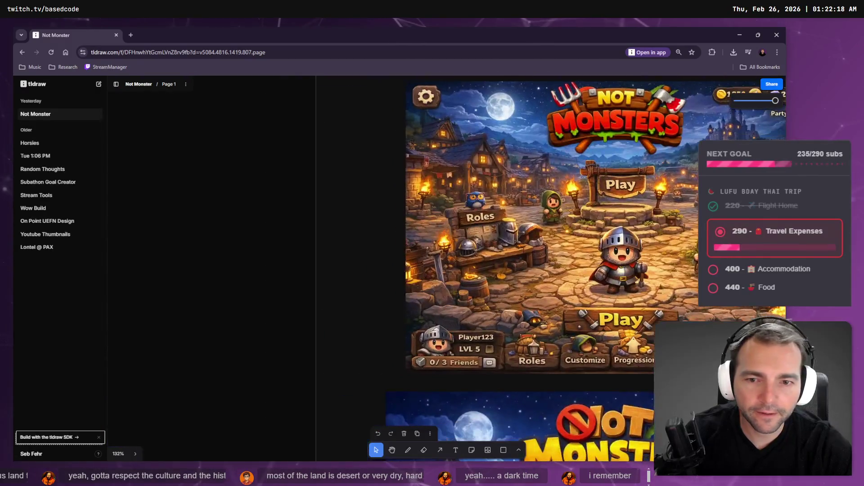
{"action": "scroll", "coordinate": [192, 201], "scroll_direction": "right", "scroll_amount": 10}
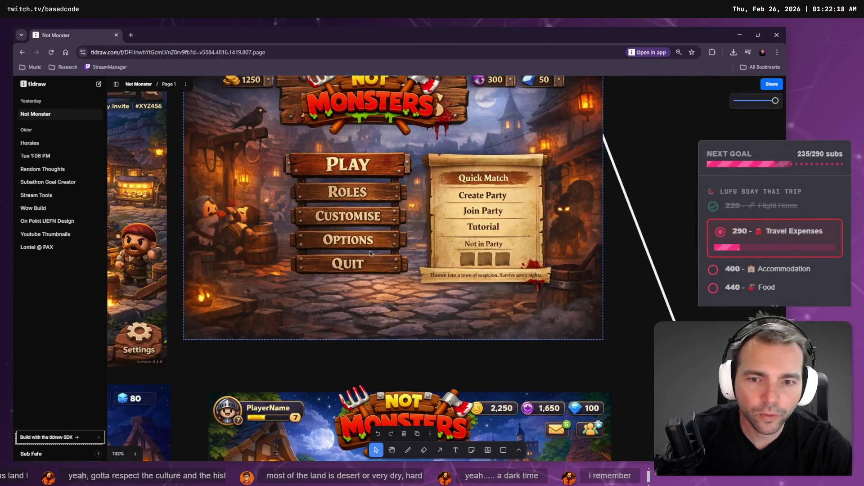
{"action": "scroll", "coordinate": [246, 277], "scroll_direction": "left", "scroll_amount": 10}
{"action": "scroll", "coordinate": [309, 253], "scroll_direction": "down", "scroll_amount": 5}
{"action": "scroll", "coordinate": [309, 253], "scroll_direction": "down", "scroll_amount": 10}
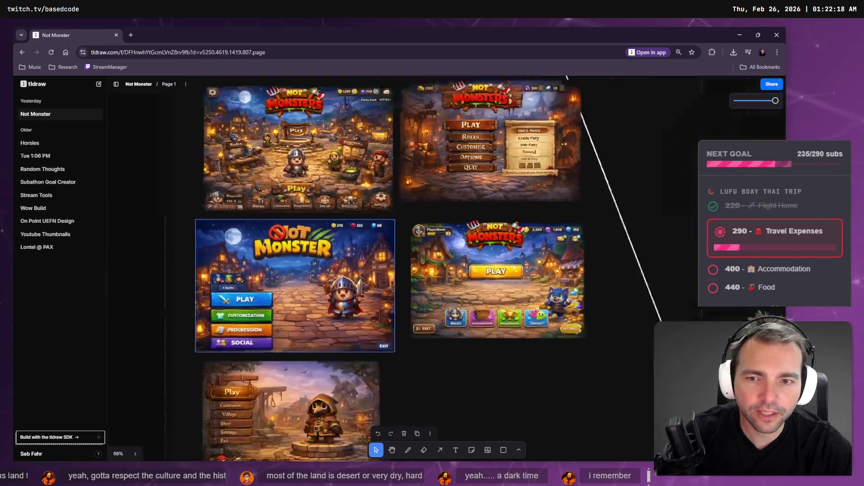
{"action": "scroll", "coordinate": [309, 235], "scroll_direction": "left", "scroll_amount": 5}
{"action": "scroll", "coordinate": [339, 312], "scroll_direction": "up", "scroll_amount": 5}
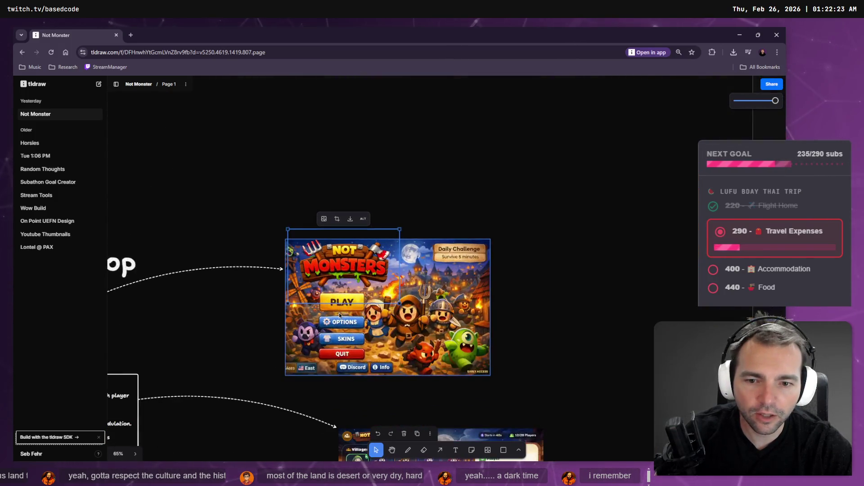
{"action": "scroll", "coordinate": [363, 367], "scroll_direction": "up", "scroll_amount": 3}
{"action": "scroll", "coordinate": [342, 315], "scroll_direction": "down", "scroll_amount": 3}
{"action": "scroll", "coordinate": [331, 263], "scroll_direction": "up", "scroll_amount": 5}
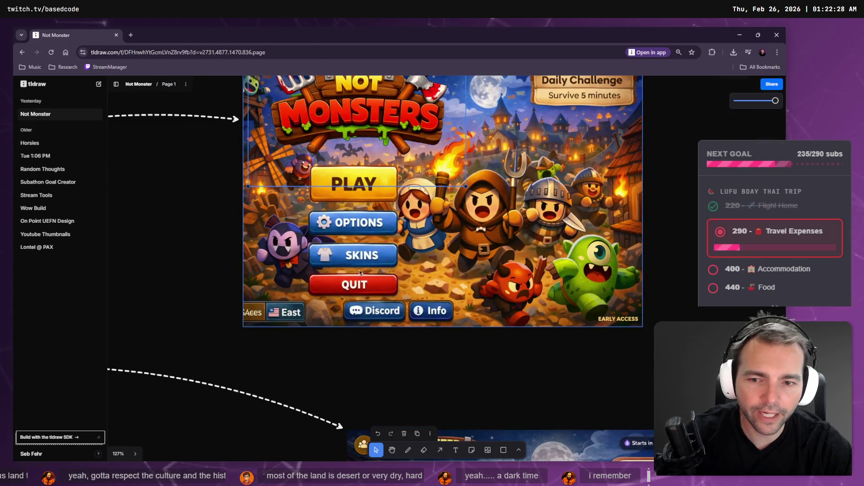
{"action": "key", "text": "alt+Tab"}
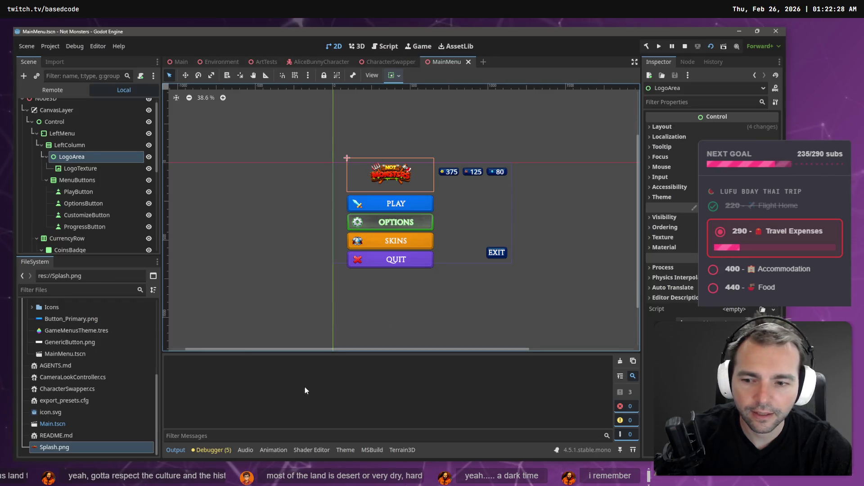
Dictate a follow-up to Codex, then reload the patched MainMenu.tscn from disk in Godot
{"action": "key", "text": "alt+Tab"}
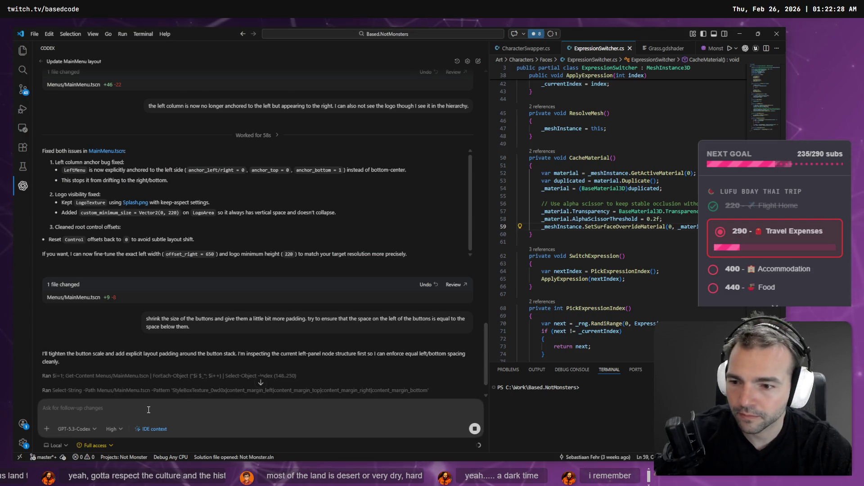
{"action": "key", "text": "super+h"}
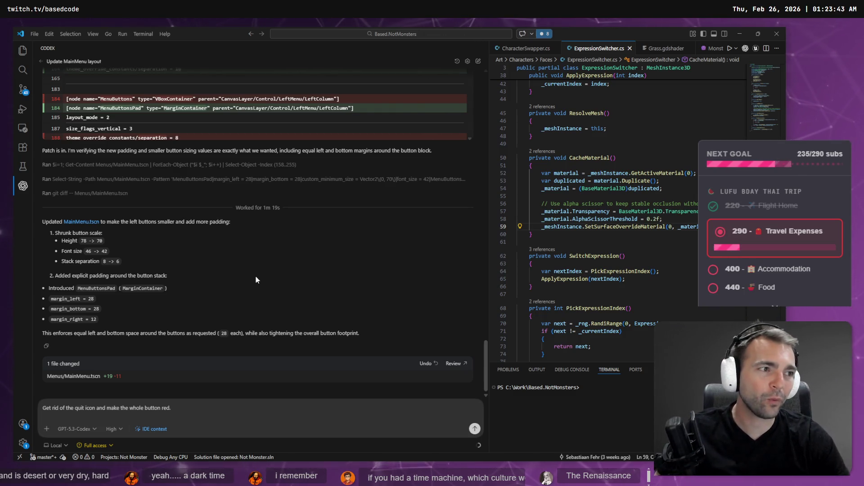
{"action": "key", "text": "alt+Tab"}
{"action": "left_click", "coordinate": [423, 300]}
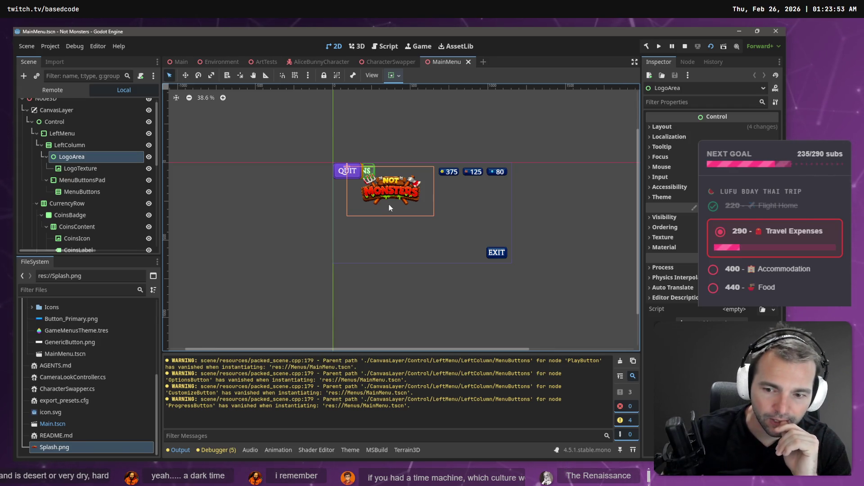
Undo Codex's broken MainMenu.tscn edit and reload the restored scene in Godot
{"action": "key", "text": "alt+Tab"}
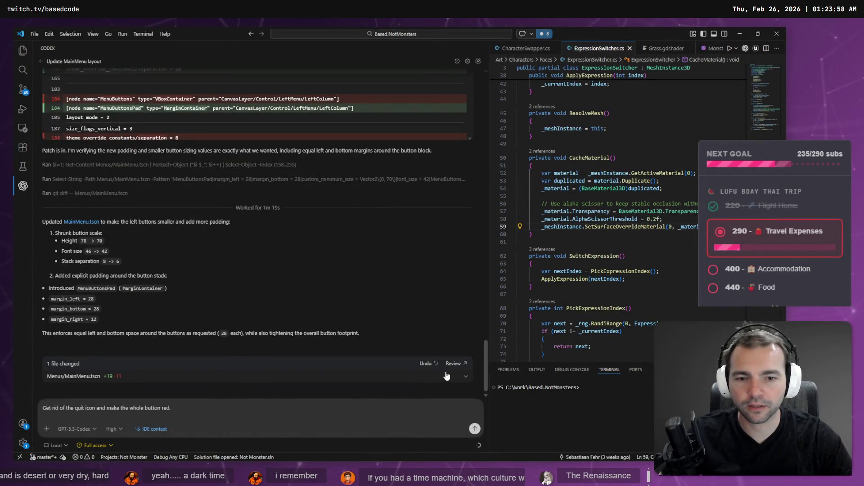
{"action": "left_click", "coordinate": [422, 364]}
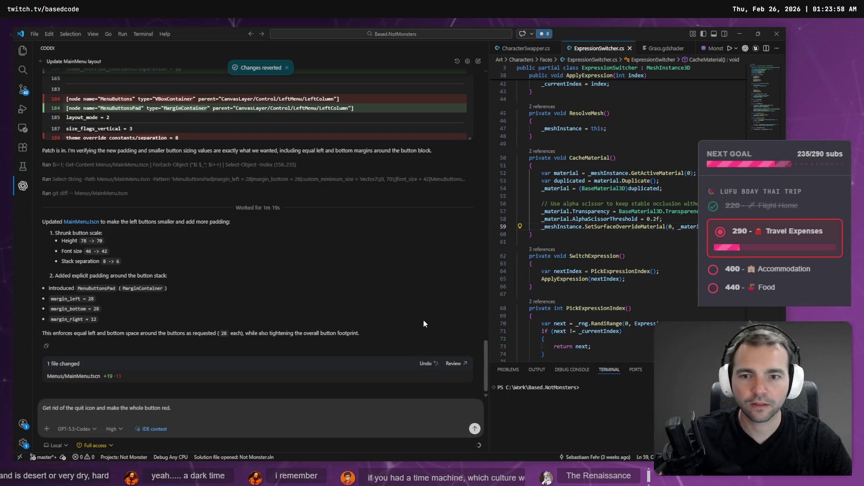
{"action": "key", "text": "alt+Tab"}
{"action": "left_click", "coordinate": [425, 298]}
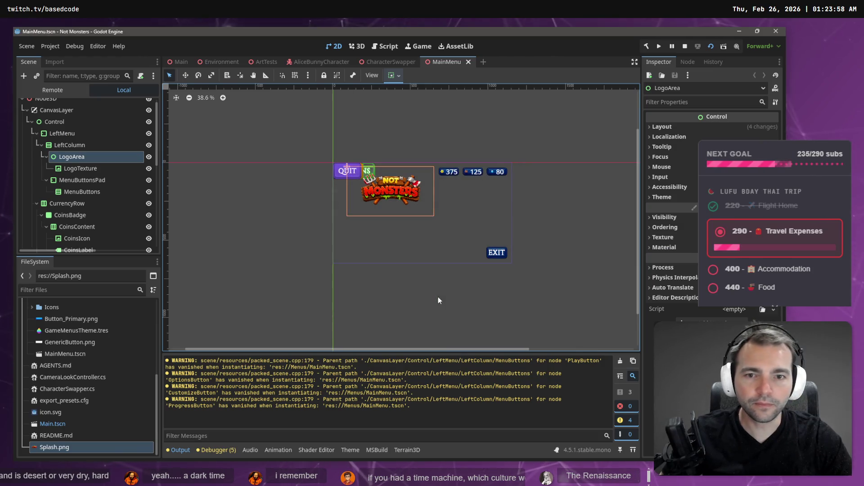
Send the request for an icon-free, all-red QUIT button, comparing the editor against the mockup
{"action": "key", "text": "alt+Tab"}
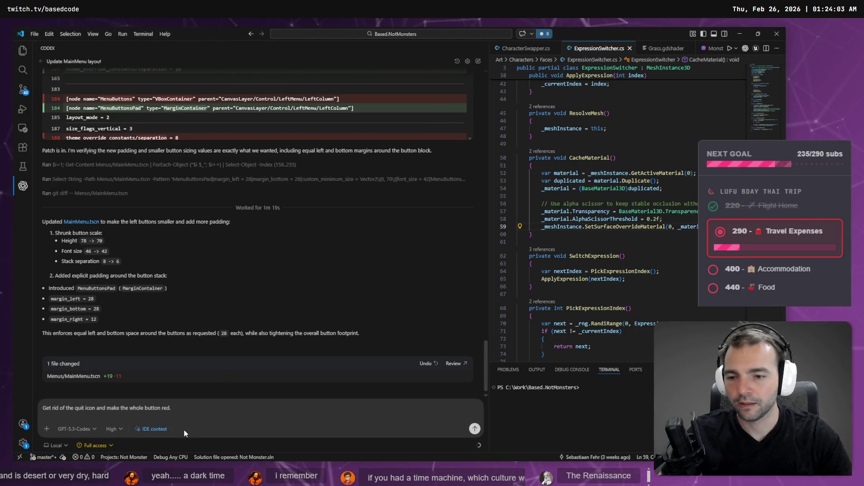
{"action": "key", "text": "Return"}
{"action": "key", "text": "alt+Tab"}
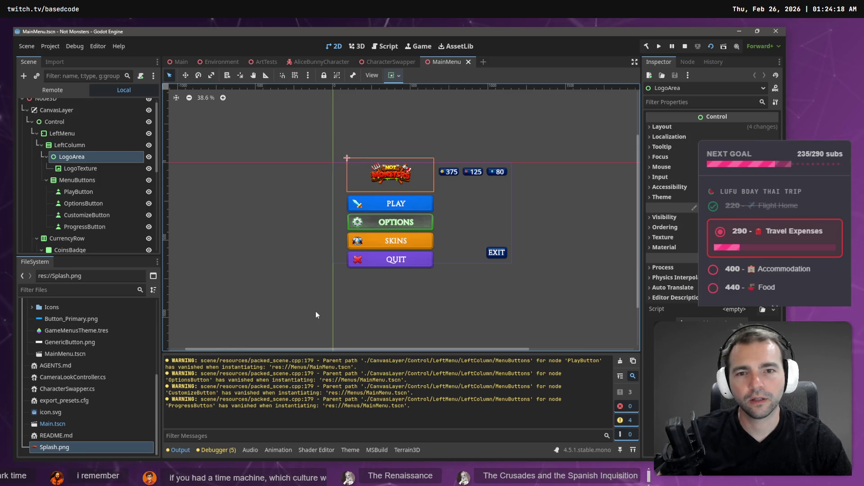
{"action": "key", "text": "alt+Tab"}
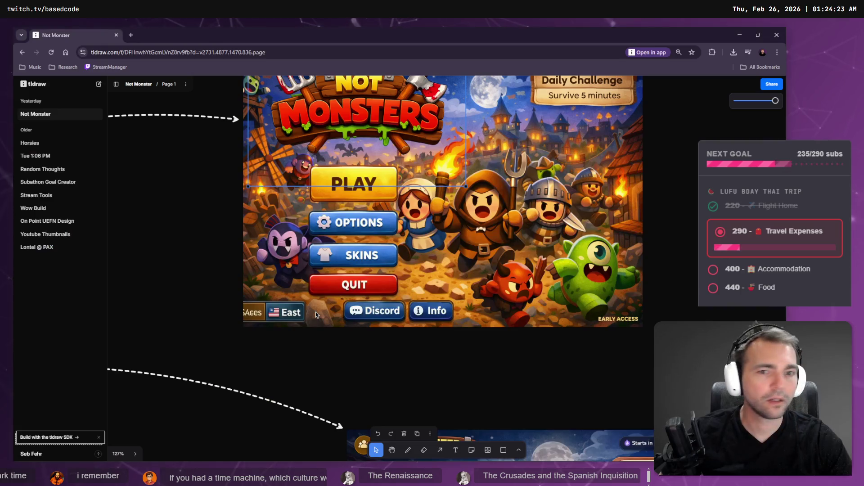
{"action": "key", "text": "alt+Tab"}
{"action": "key", "text": "alt+Tab"}
{"action": "key", "text": "alt+Tab"}
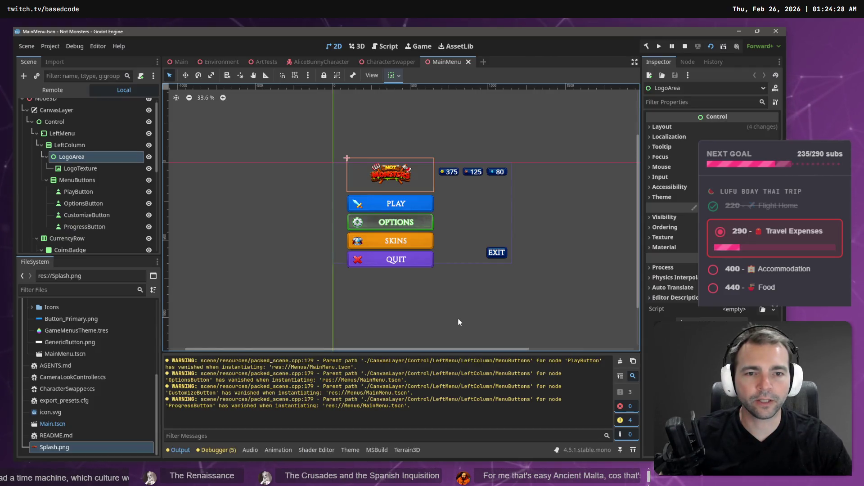
{"action": "key", "text": "alt+Tab"}
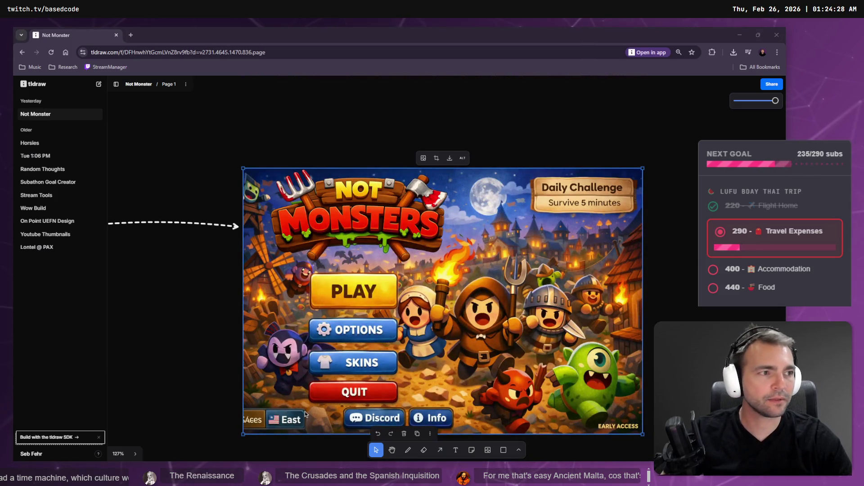
{"action": "key", "text": "alt+Tab"}
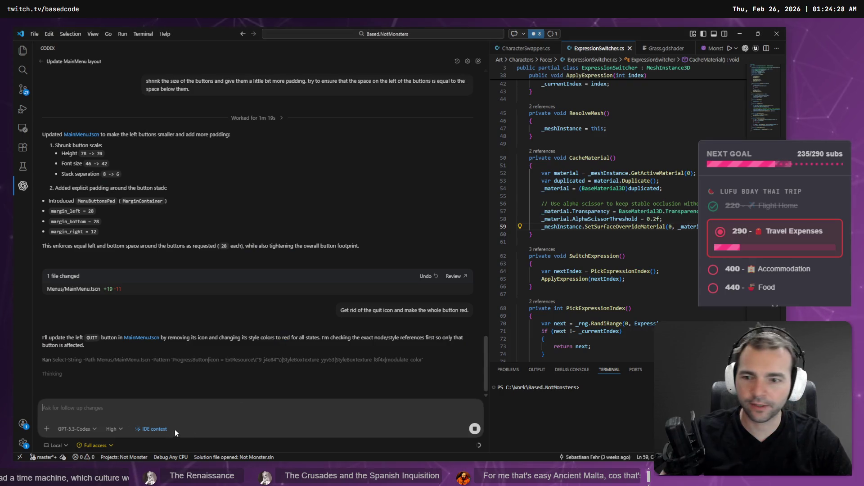
Dictate a request to remove the bottom-right exit button and add an Early Access label
{"action": "key", "text": "super+h"}
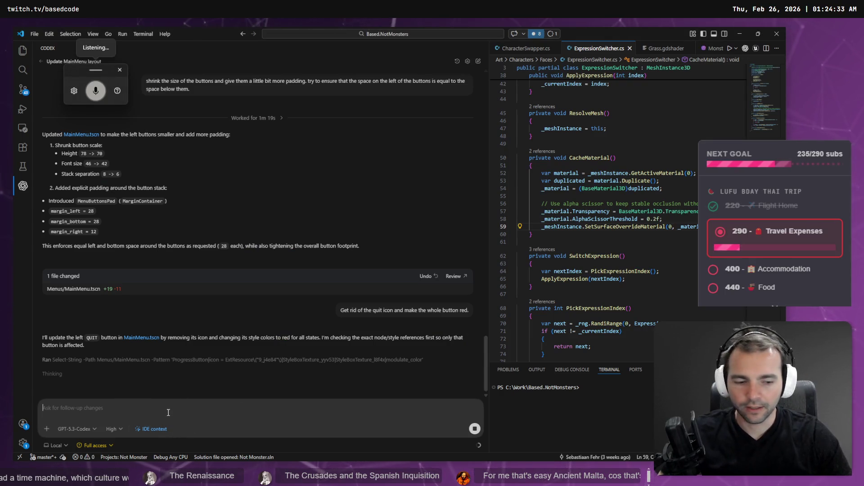
{"action": "type", "text": "remove the exit button at the bottom right."}
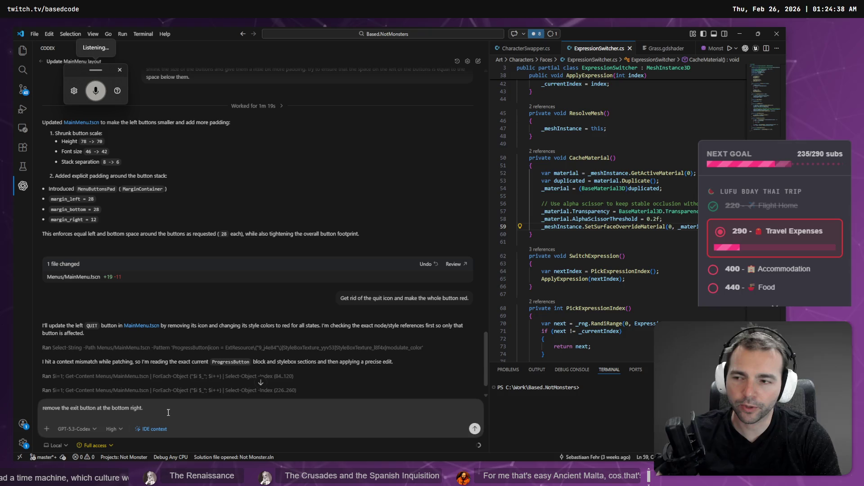
{"action": "type", "text": " put a label letting people know the game is Early Access."}
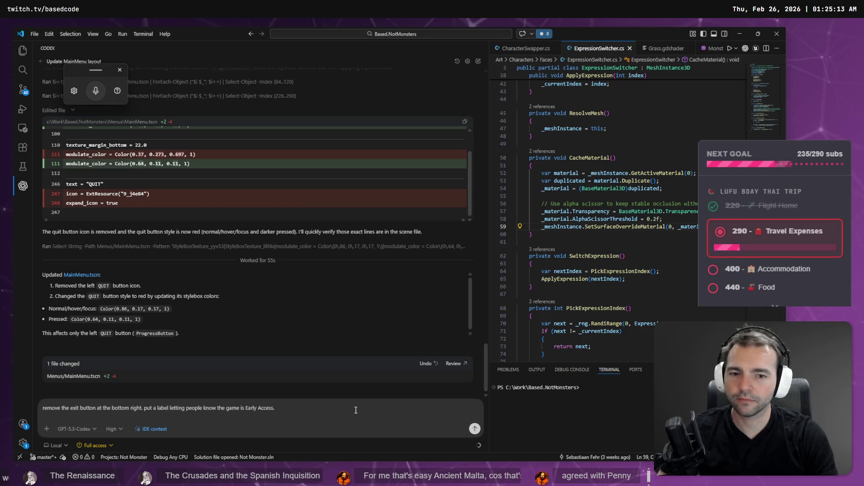
{"action": "key", "text": "super+h"}
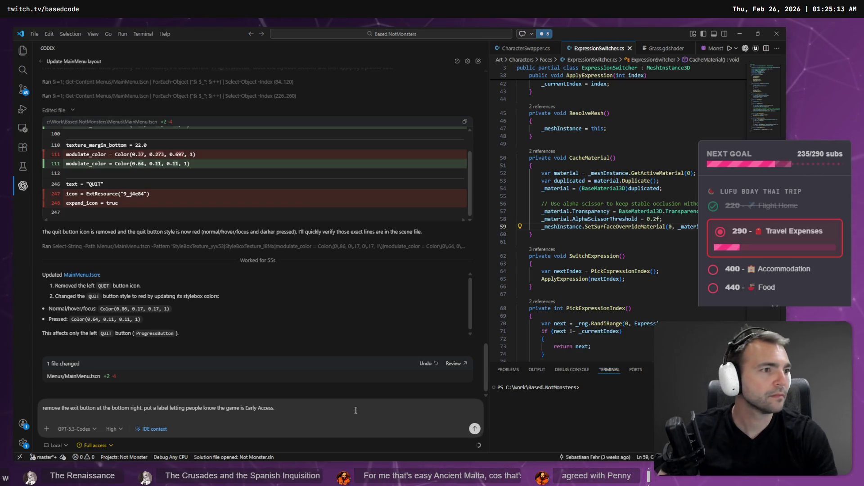
{"action": "key", "text": "alt+Tab"}
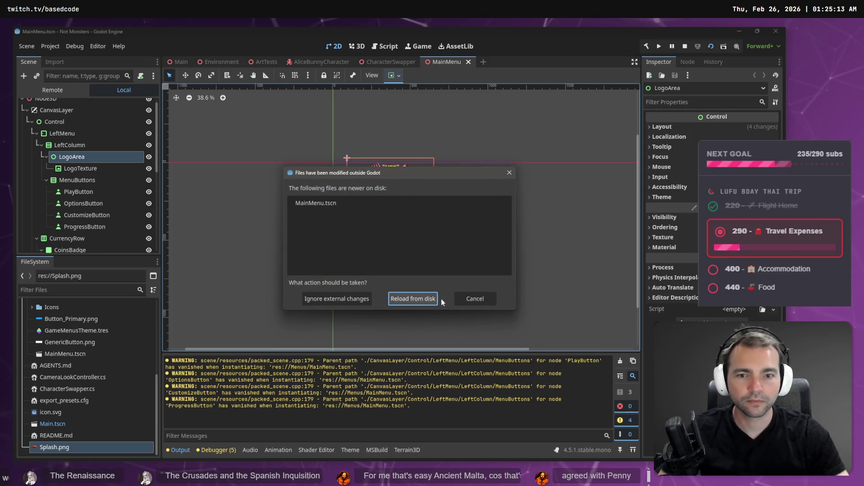
Reload MainMenu.tscn to show the red icon-free QUIT, then send the EXIT-to-Early-Access request
{"action": "left_click", "coordinate": [435, 298]}
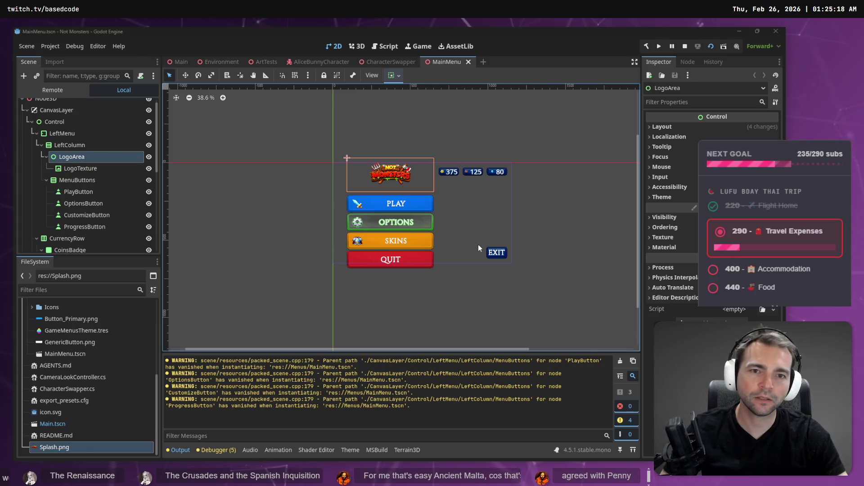
{"action": "key", "text": "alt+Tab"}
{"action": "type", "text": "."}
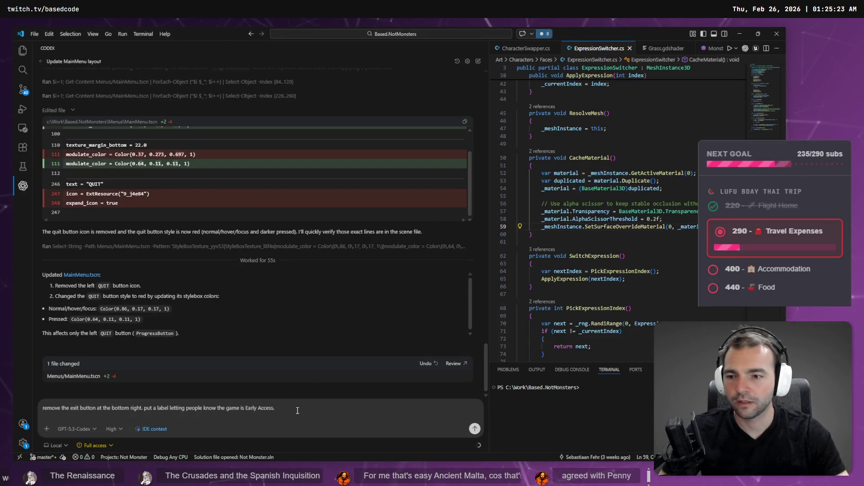
{"action": "key", "text": "Return"}
{"action": "key", "text": "alt+Tab"}
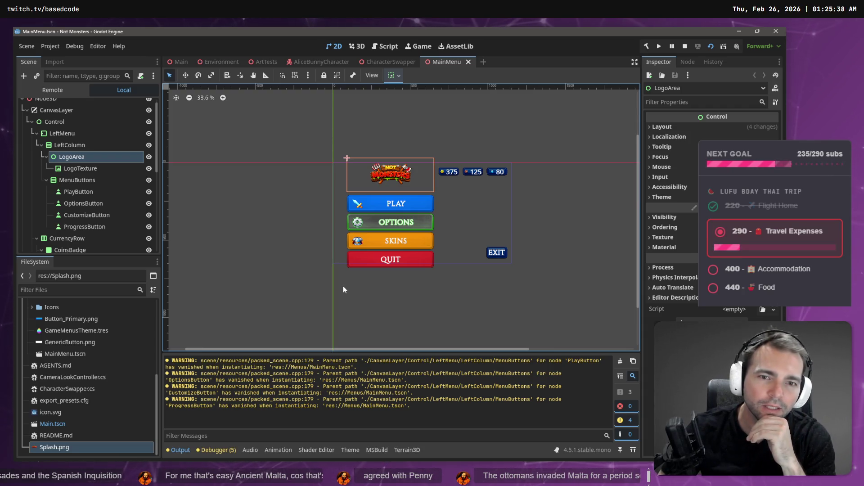
{"action": "key", "text": "alt+Tab"}
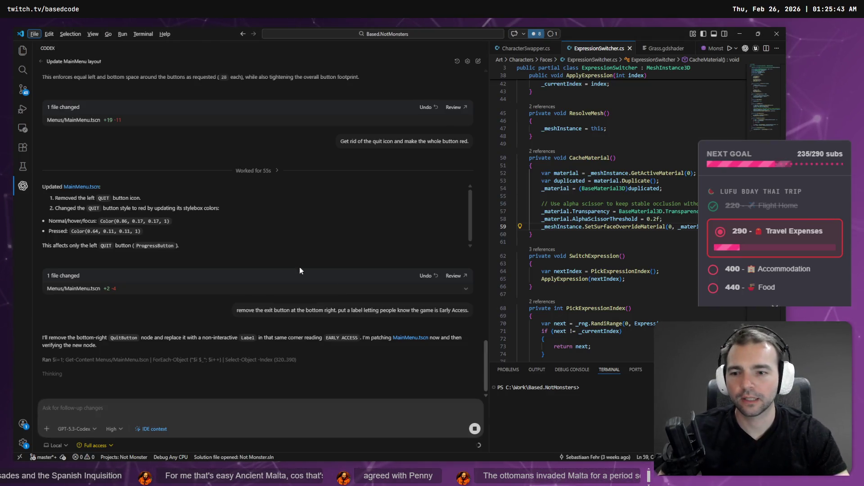
Dictate a smaller 9-slice borders request, zoom over the menu in Godot, then check Codex's progress
{"action": "key", "text": "super+h"}
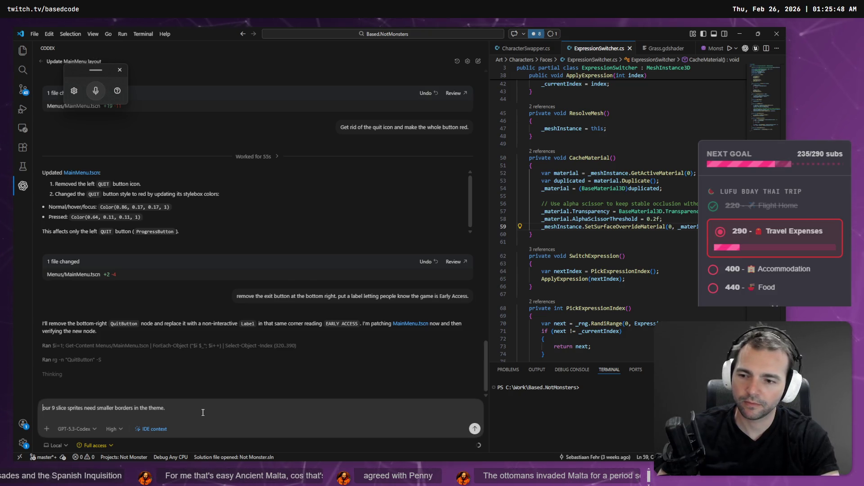
{"action": "key", "text": "alt+Tab"}
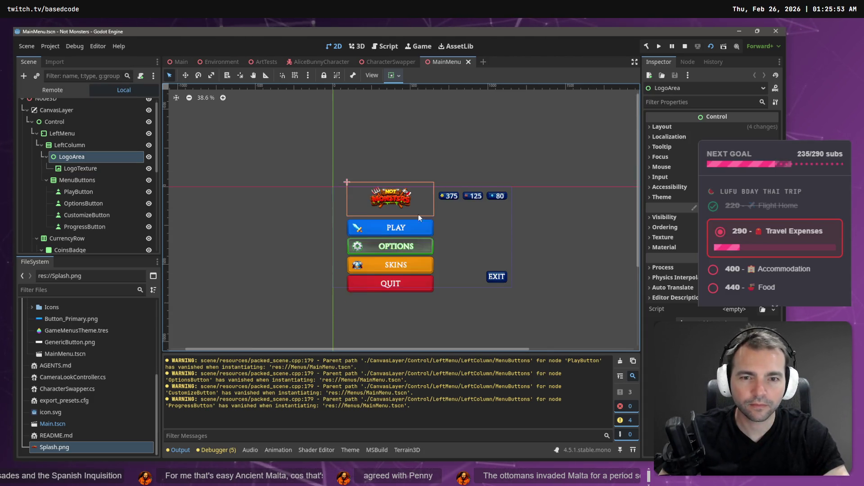
{"action": "scroll", "coordinate": [427, 220], "scroll_direction": "up", "scroll_amount": 6}
{"action": "scroll", "coordinate": [431, 221], "scroll_direction": "down", "scroll_amount": 8}
{"action": "scroll", "coordinate": [435, 225], "scroll_direction": "up", "scroll_amount": 3}
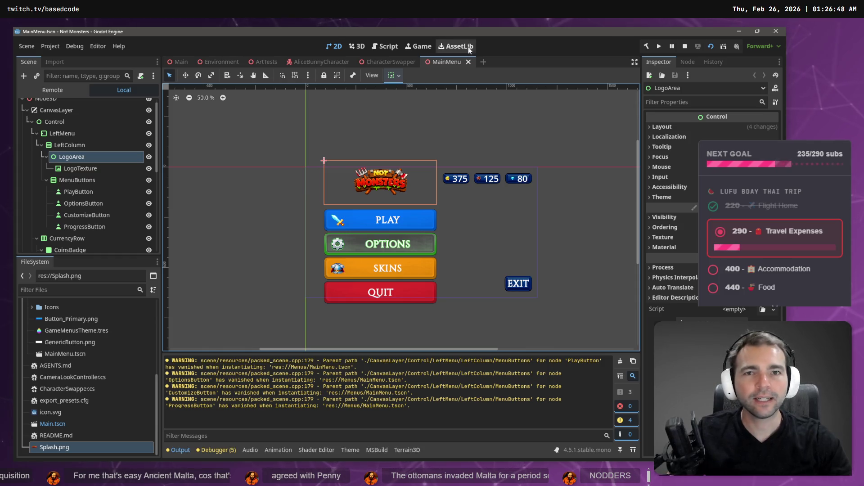
{"action": "key", "text": "alt+Tab"}
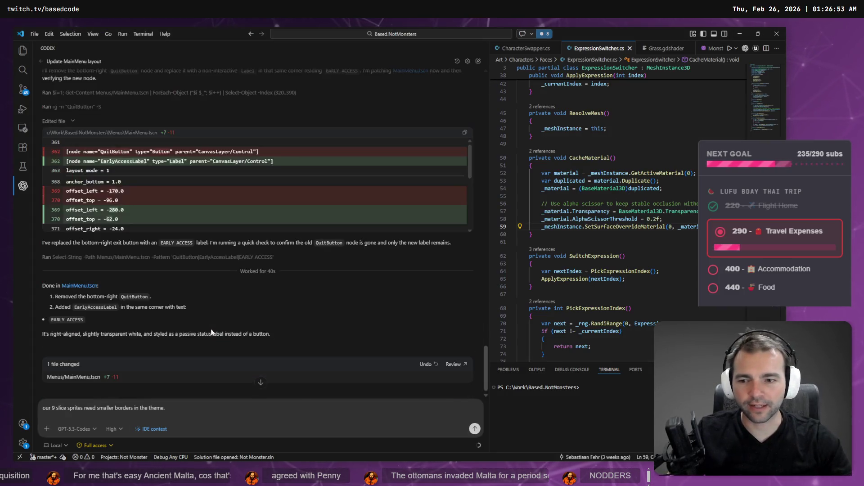
Reload the changed main menu so EXIT becomes an EARLY ACCESS label, then test-run the game
{"action": "key", "text": "alt+Tab"}
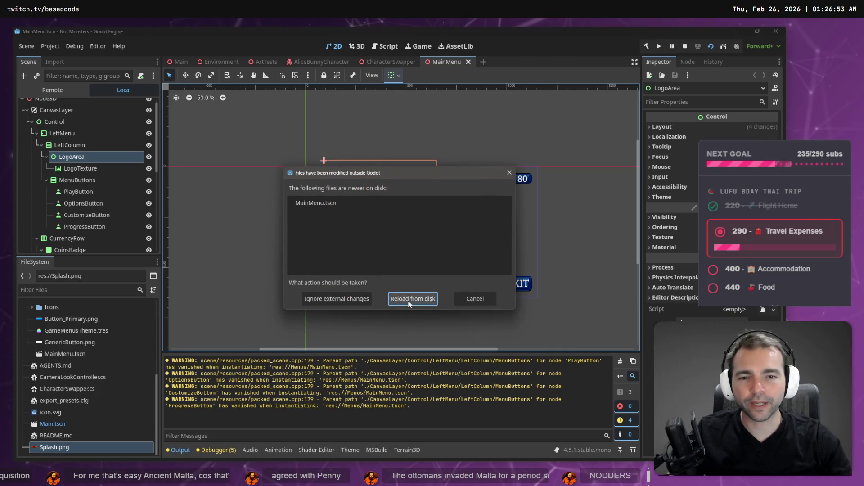
{"action": "left_click", "coordinate": [412, 299]}
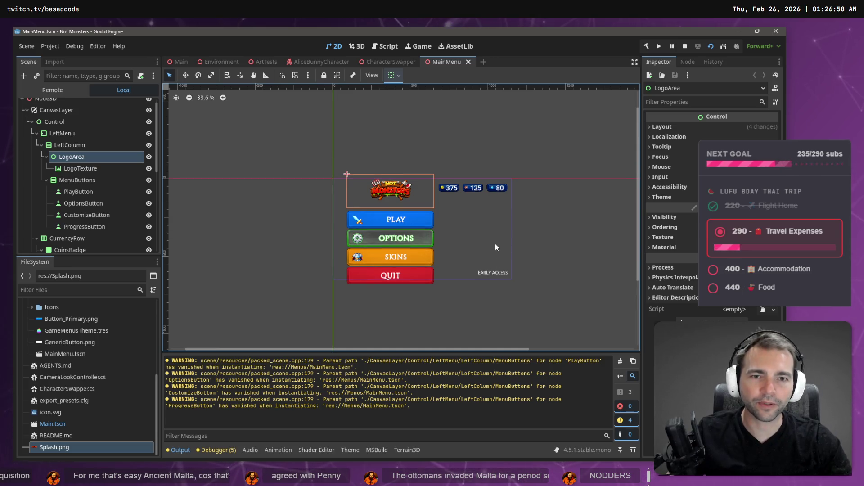
{"action": "key", "text": "F5"}
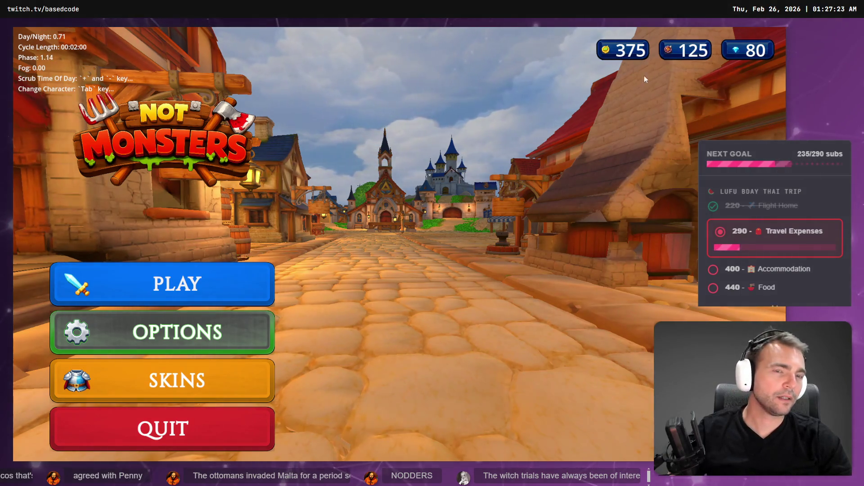
{"action": "key", "text": "alt+F4"}
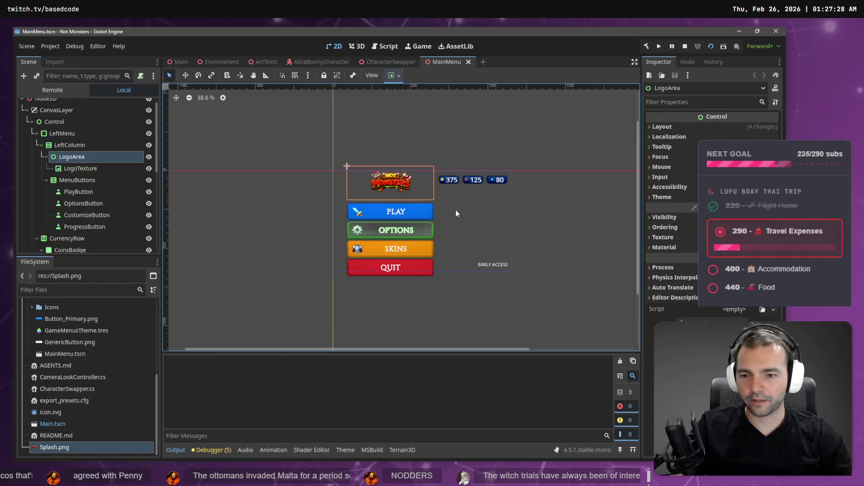
Trim the prompt's trailing period, check the diff in Fork, and send Codex the smaller 9-slice border request
{"action": "key", "text": "alt+Tab"}
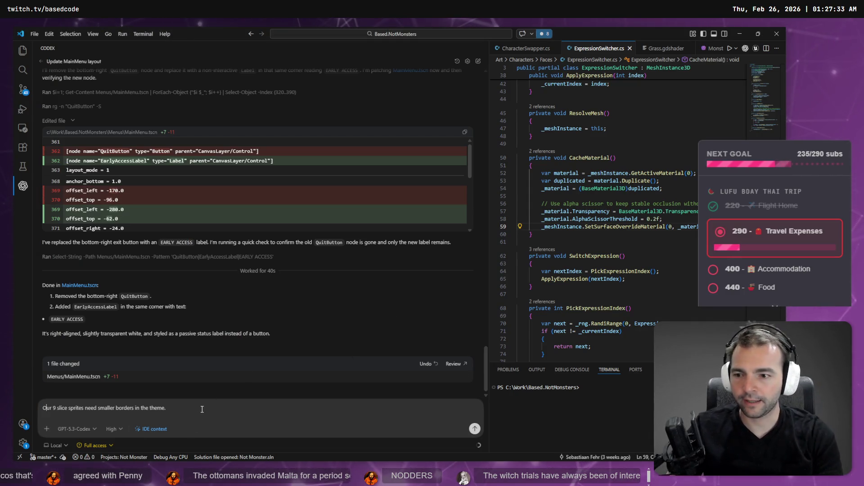
{"action": "key", "text": "BackSpace"}
{"action": "type", "text": "for the button"}
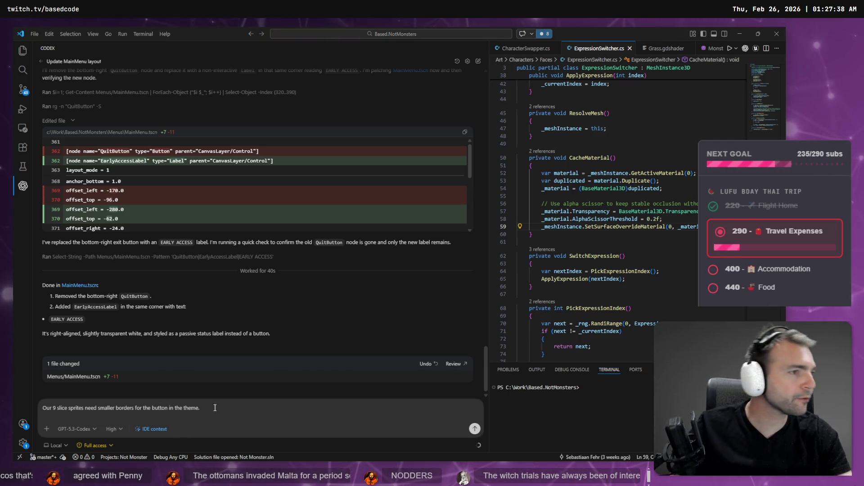
{"action": "key", "text": "alt+Tab"}
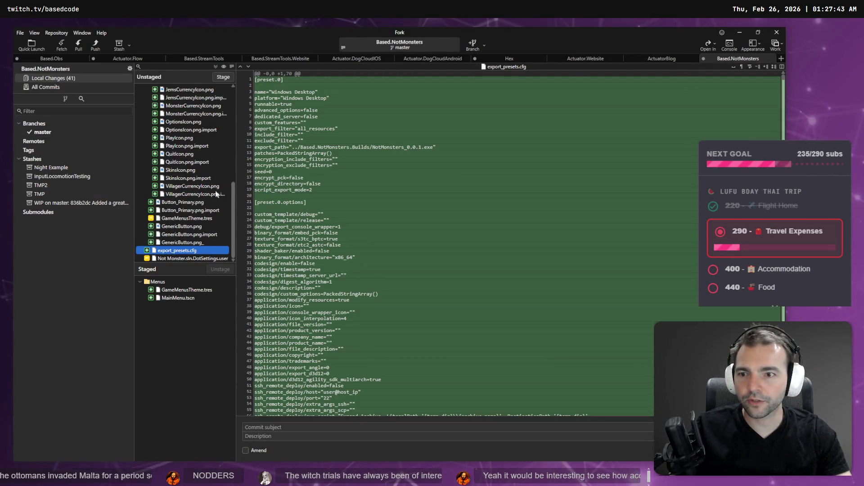
{"action": "key", "text": "alt+Tab"}
{"action": "key", "text": "Return"}
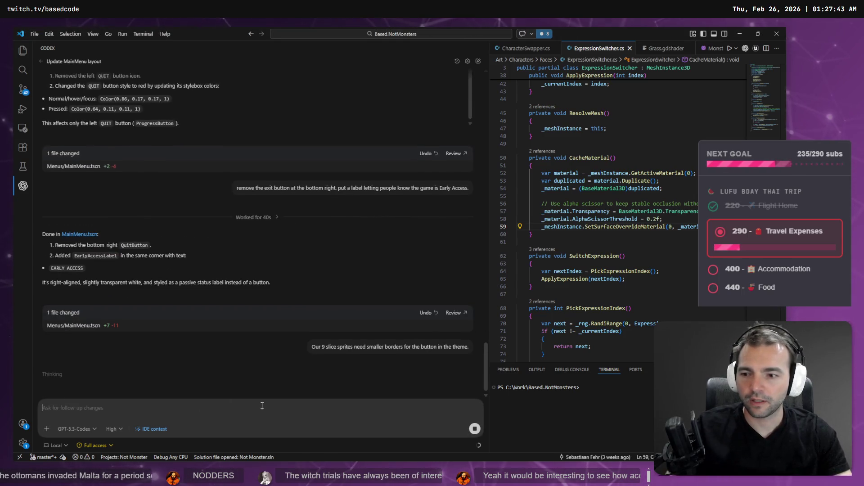
{"action": "key", "text": "alt+Tab"}
{"action": "key", "text": "alt+Tab"}
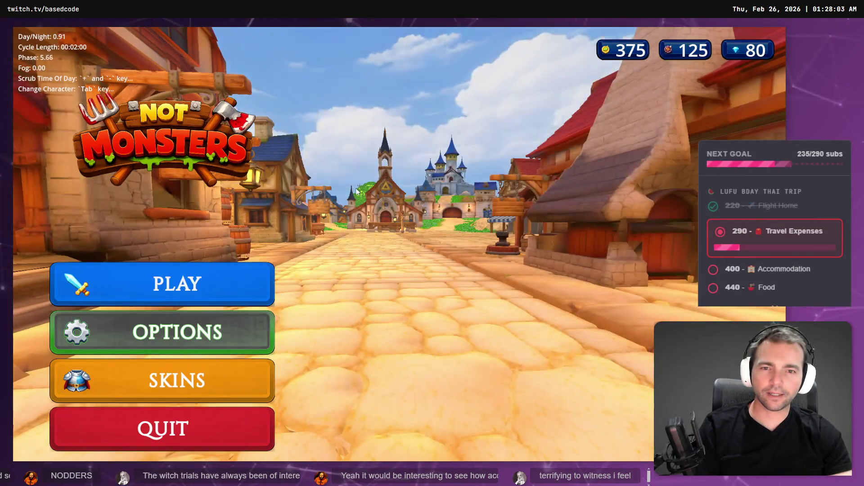
Scrub the village's time of day forward to full daylight, then close the game with F8
{"action": "key", "text": "plus"}
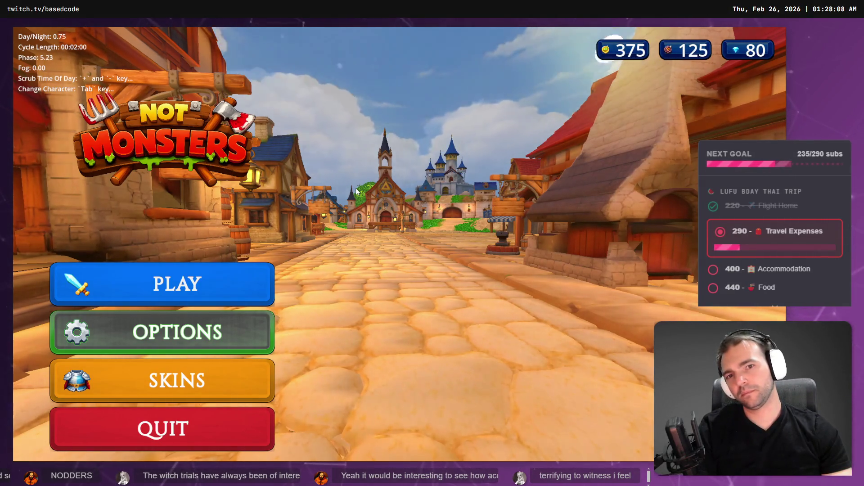
{"action": "key", "text": "minus"}
{"action": "key", "text": "plus"}
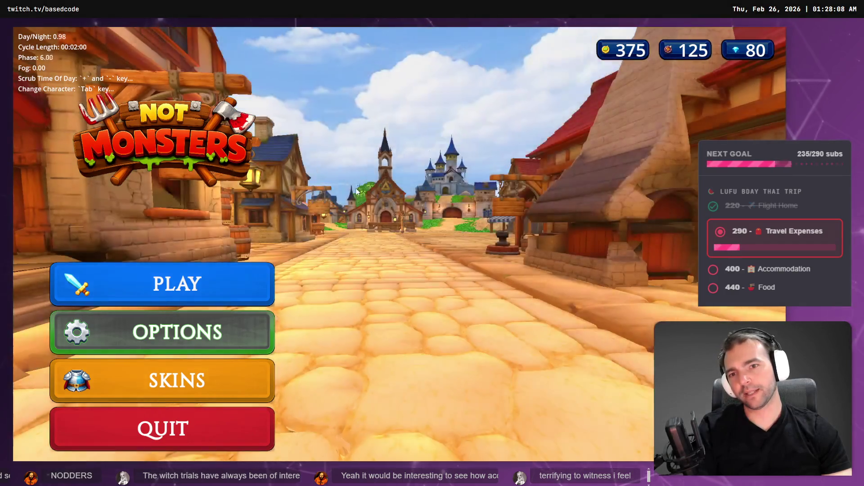
{"action": "key", "text": "plus"}
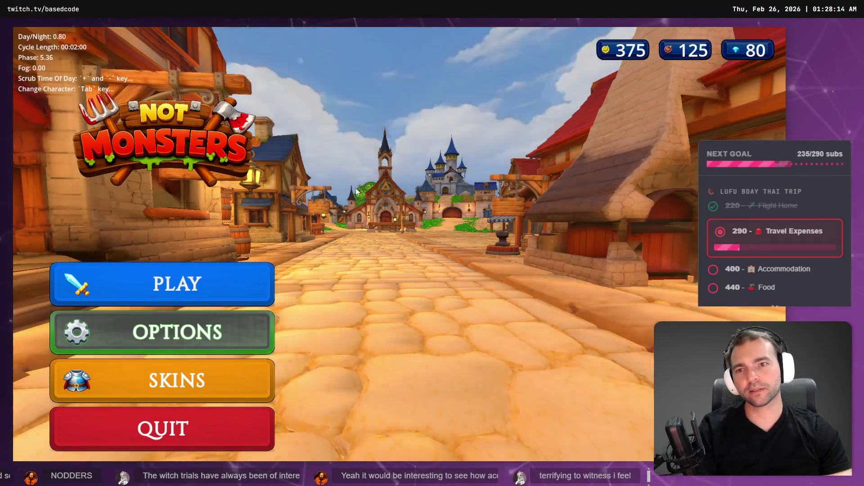
{"action": "key", "text": "plus"}
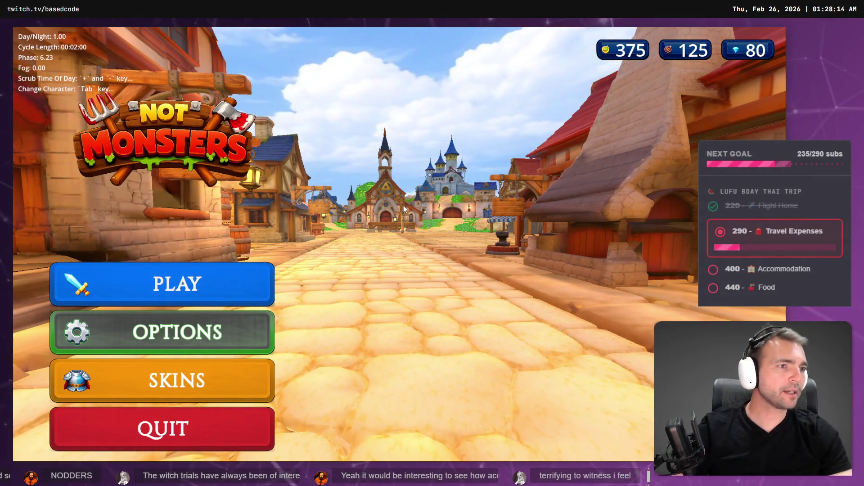
{"action": "key", "text": "F8"}
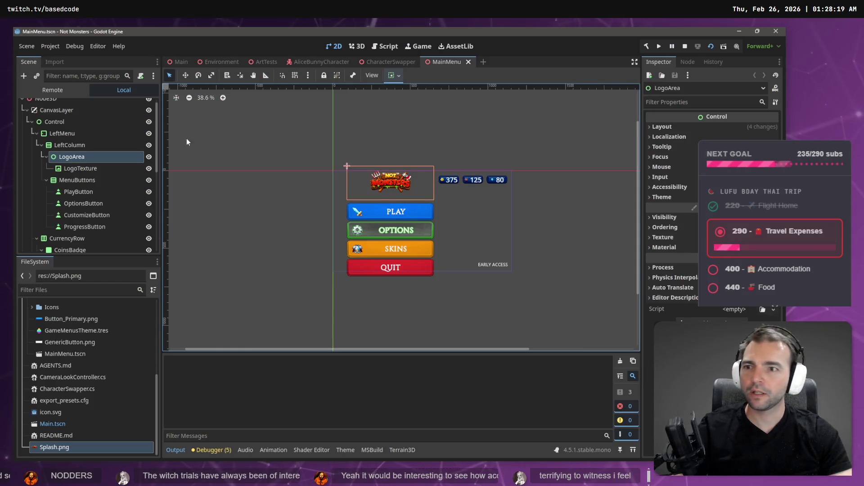
Select Camera3D and fly the 3D view down the village street toward the castle
{"action": "scroll", "coordinate": [51, 204], "scroll_direction": "down", "scroll_amount": 5}
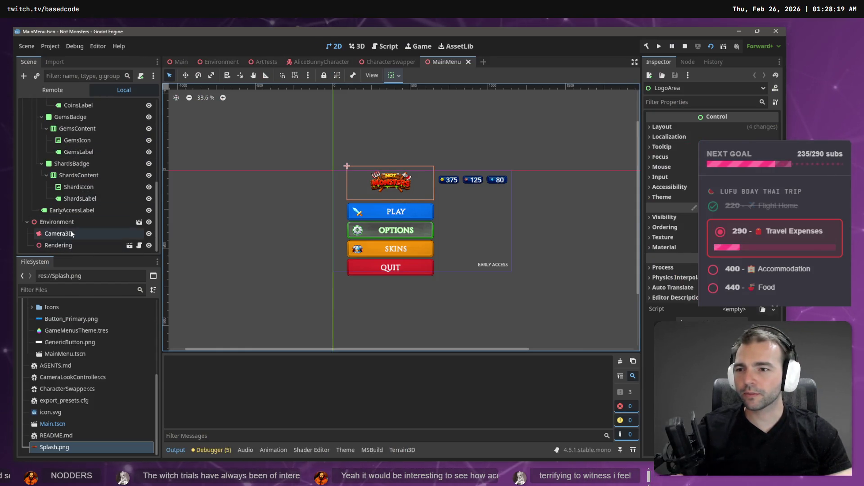
{"action": "left_click", "coordinate": [59, 234]}
{"action": "key", "text": "w"}
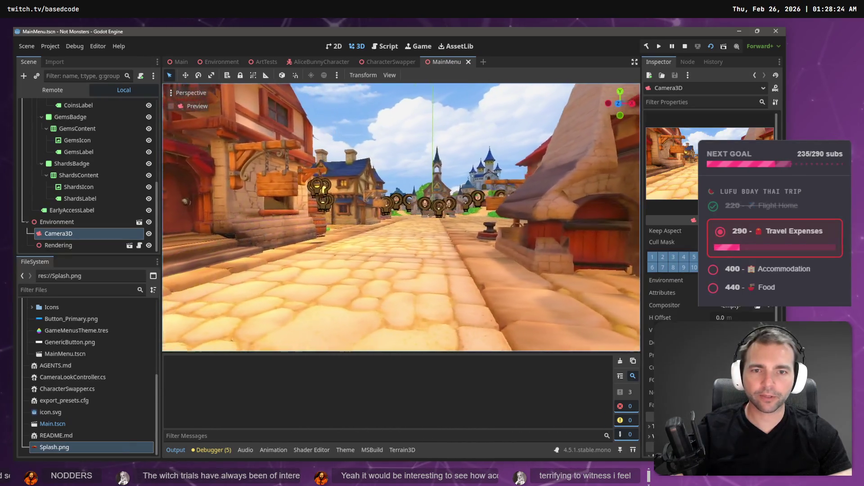
{"action": "key", "text": "w"}
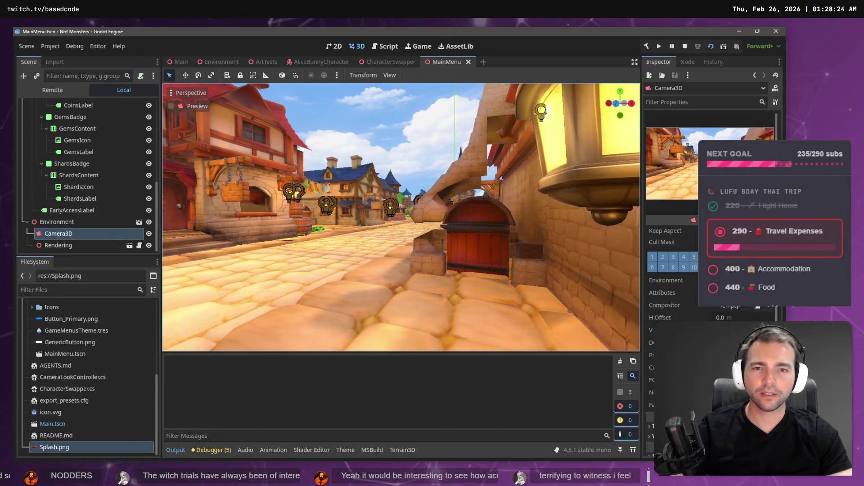
{"action": "key", "text": "w"}
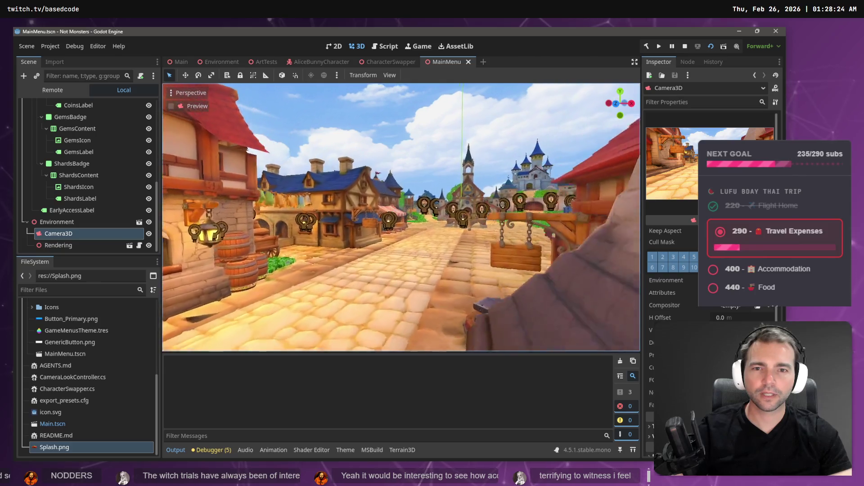
Rise above the rooftops, sweep left and right along the street, then launch the game
{"action": "key", "text": "e"}
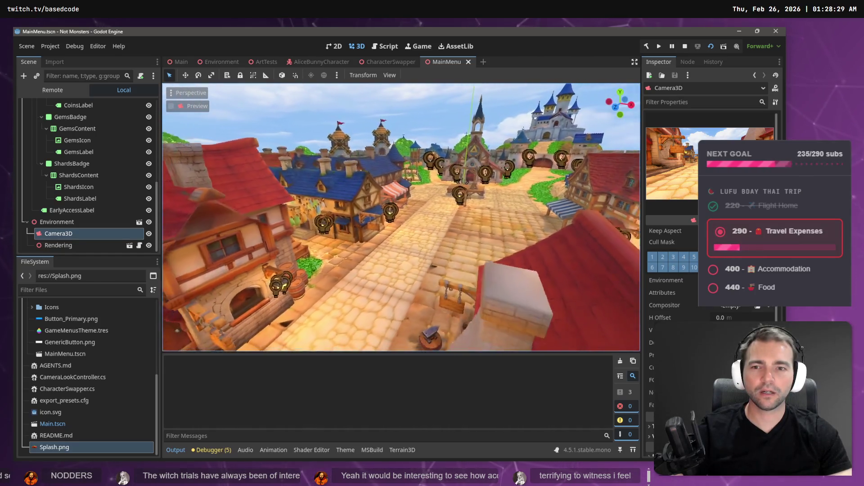
{"action": "key", "text": "w"}
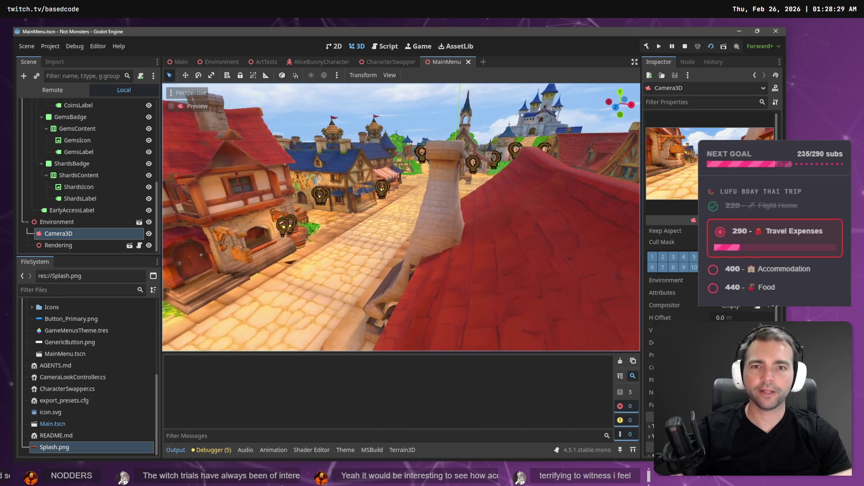
{"action": "key", "text": "a"}
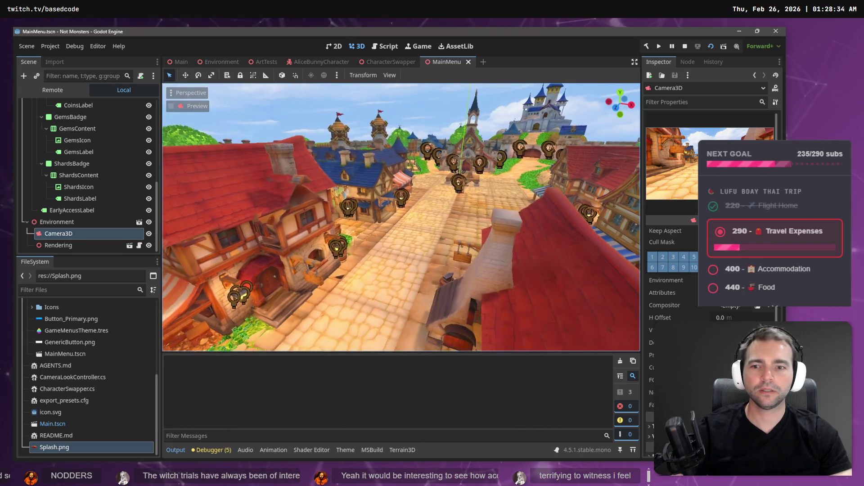
{"action": "key", "text": "d"}
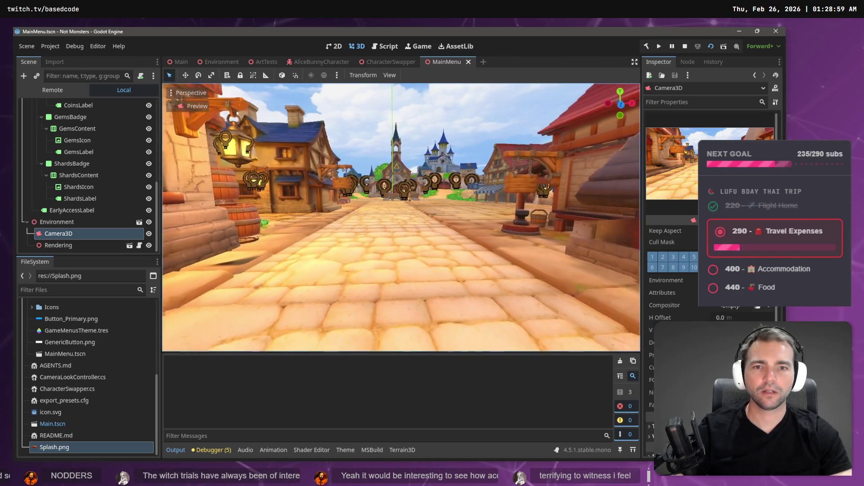
{"action": "key", "text": "F5"}
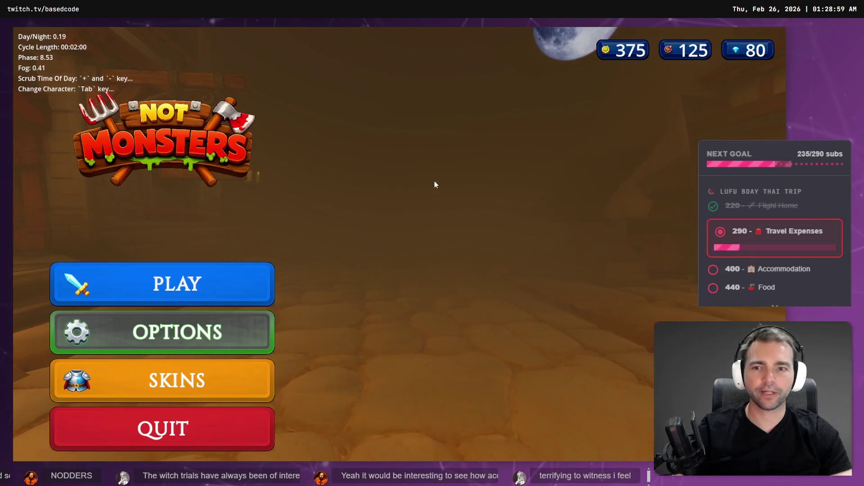
Switch the village to daytime, then reload the changed menu files and rerun to check the smaller borders
{"action": "key", "text": "plus"}
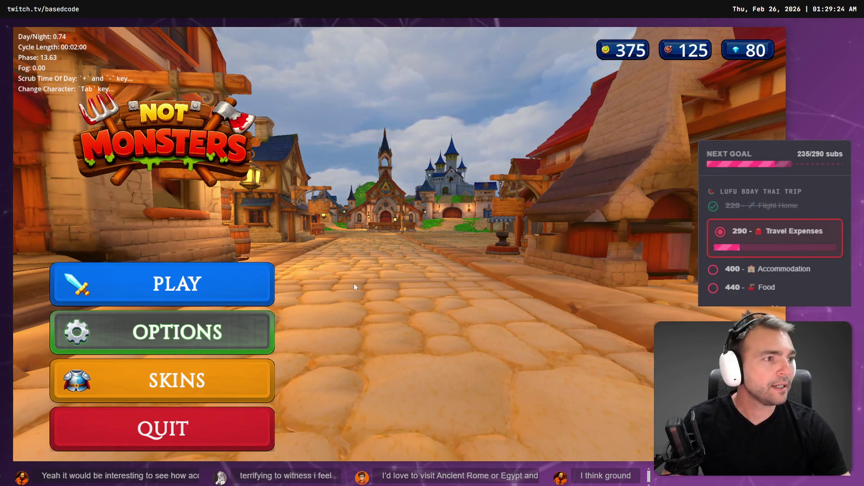
{"action": "key", "text": "F8"}
{"action": "left_click", "coordinate": [413, 298]}
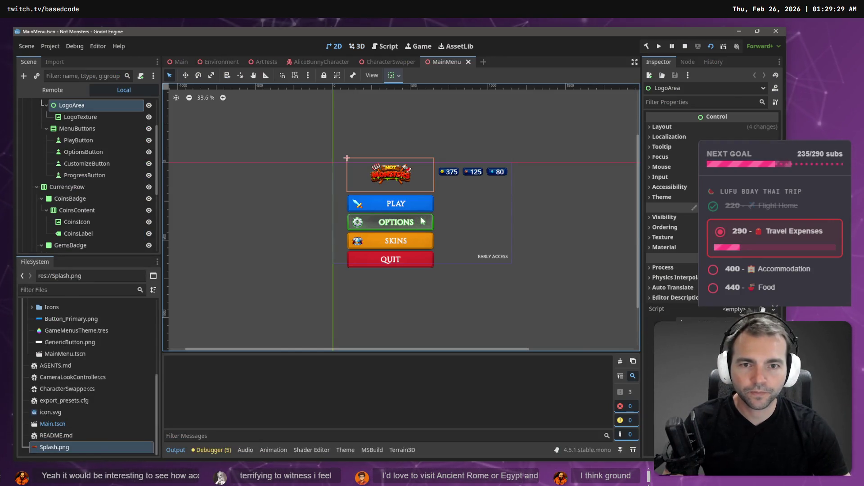
{"action": "key", "text": "F5"}
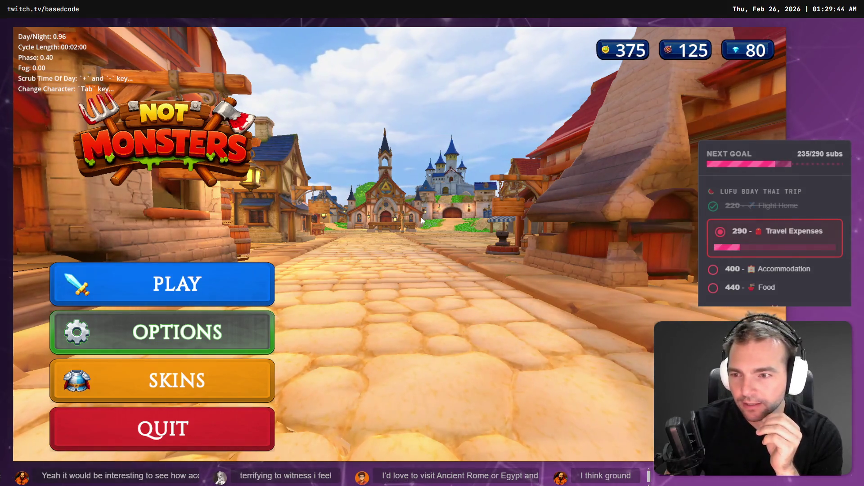
{"action": "key", "text": "Escape"}
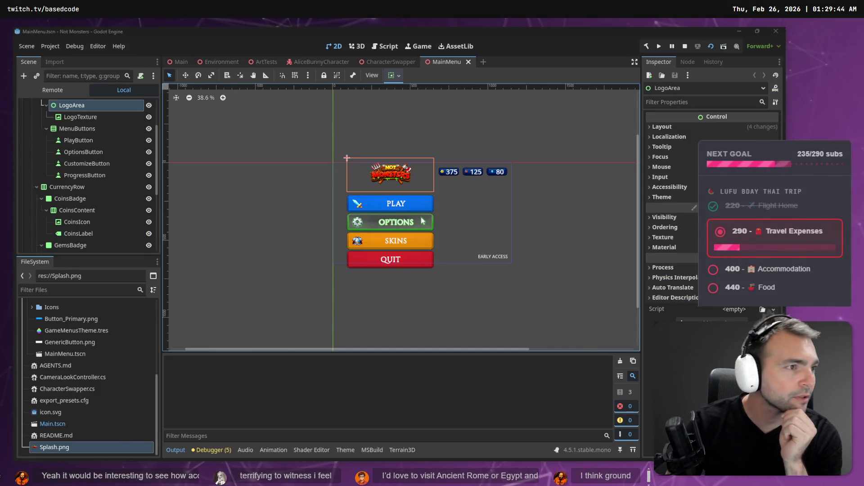
{"action": "key", "text": "alt+Tab"}
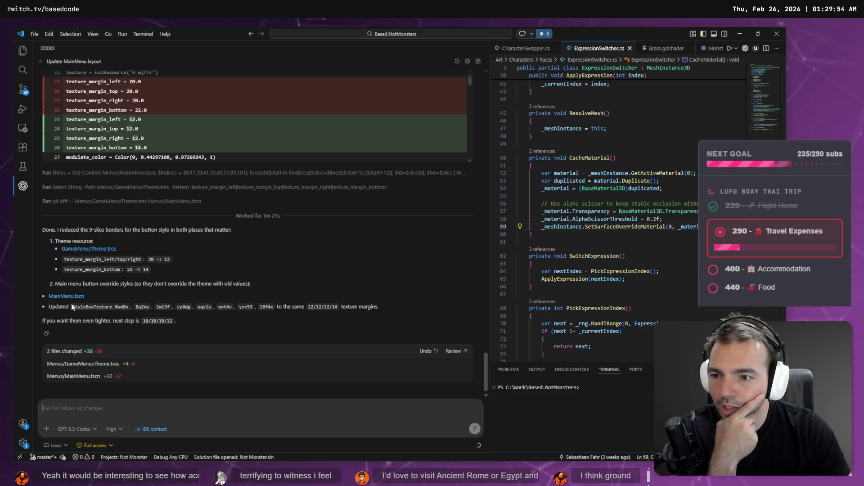
Review the 12/12/12/14 button texture margins in GameMenusTheme.tres and MainMenu.tscn
{"action": "left_click", "coordinate": [85, 366]}
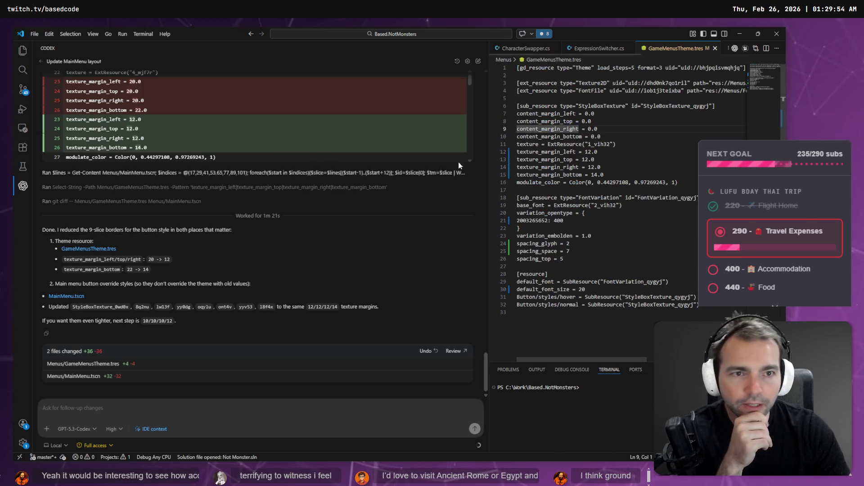
{"action": "left_click_drag", "start_coordinate": [581, 121], "coordinate": [619, 123]}
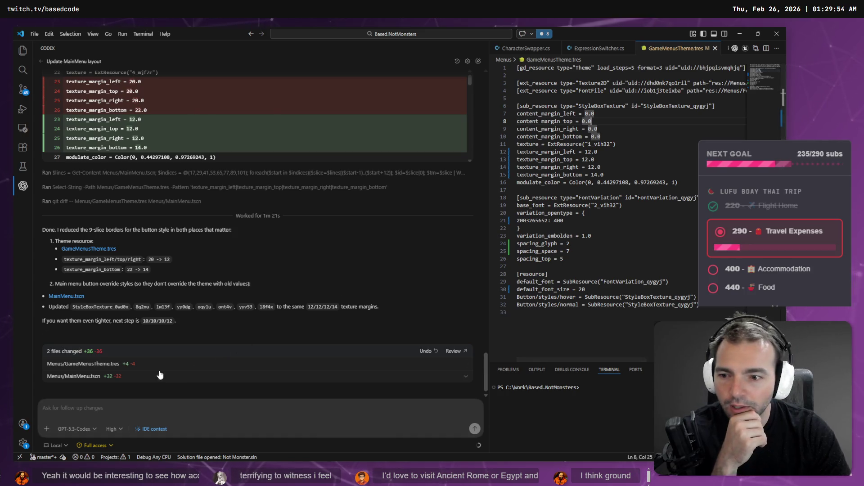
{"action": "left_click", "coordinate": [78, 377]}
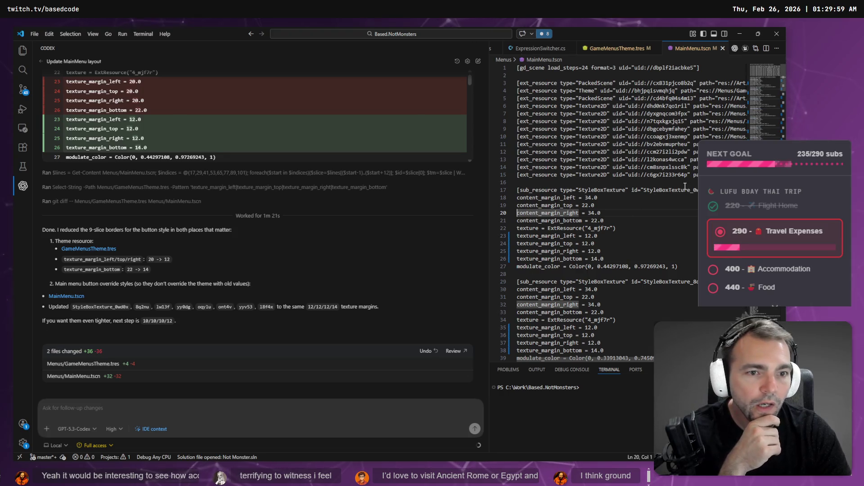
{"action": "scroll", "coordinate": [693, 184], "scroll_direction": "down", "scroll_amount": 6}
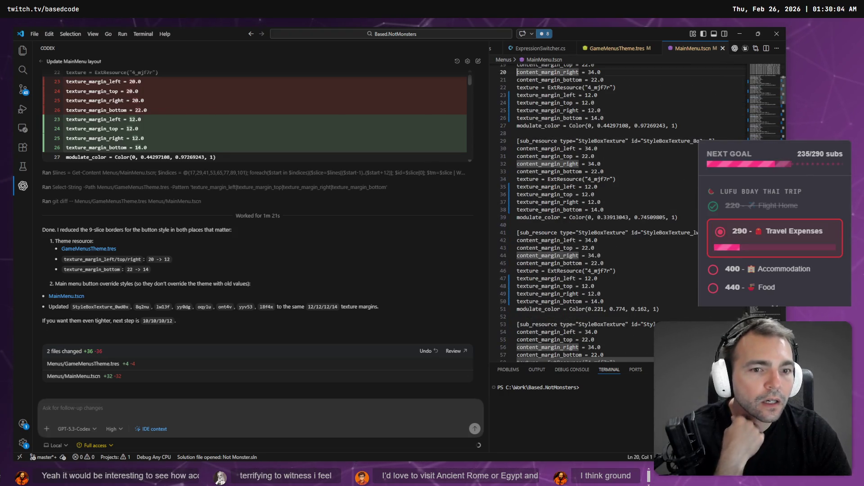
{"action": "scroll", "coordinate": [617, 212], "scroll_direction": "down", "scroll_amount": 5}
{"action": "scroll", "coordinate": [616, 211], "scroll_direction": "down", "scroll_amount": 7}
{"action": "scroll", "coordinate": [617, 212], "scroll_direction": "down", "scroll_amount": 6}
{"action": "scroll", "coordinate": [617, 211], "scroll_direction": "down", "scroll_amount": 5}
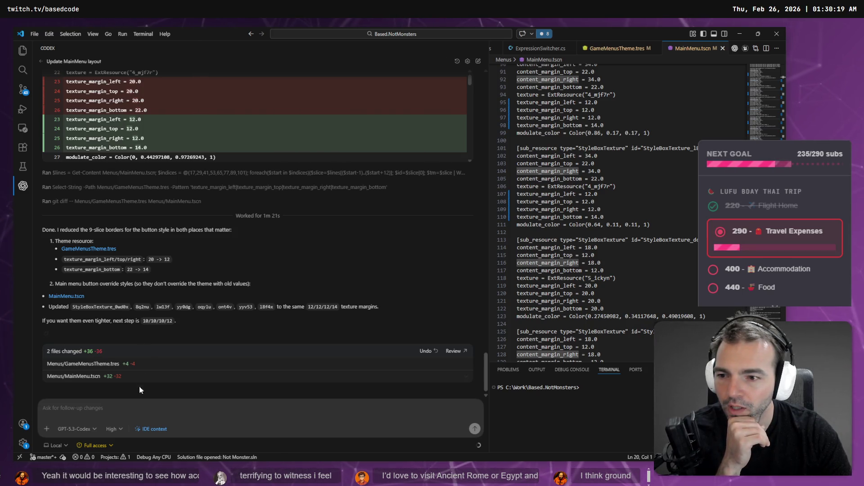
Dictate and send 'yes even tighter please.' to Codex for tighter 9-slice borders
{"action": "left_click", "coordinate": [110, 410]}
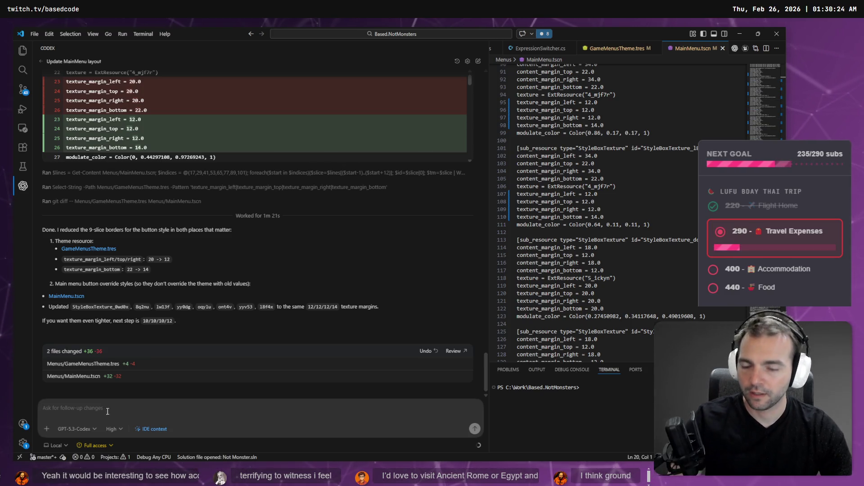
{"action": "key", "text": "super+h"}
{"action": "type", "text": "yes even tighter please."}
{"action": "key", "text": "Return"}
{"action": "key", "text": "alt+Tab"}
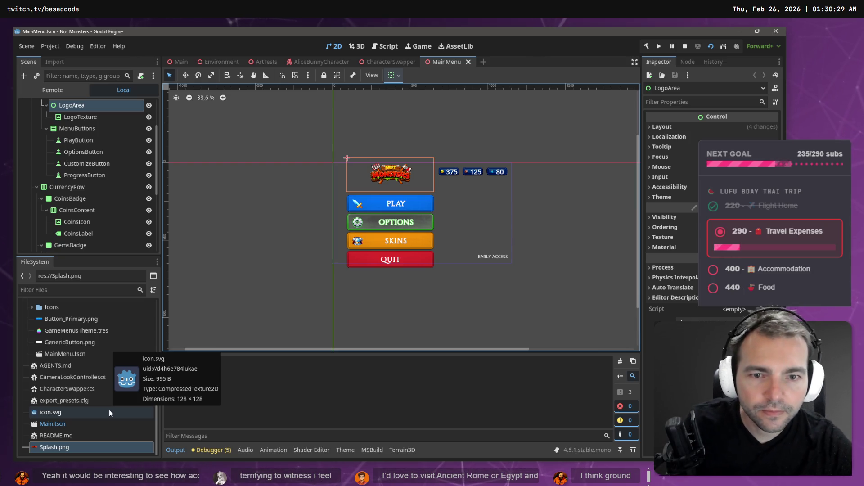
{"action": "key", "text": "F5"}
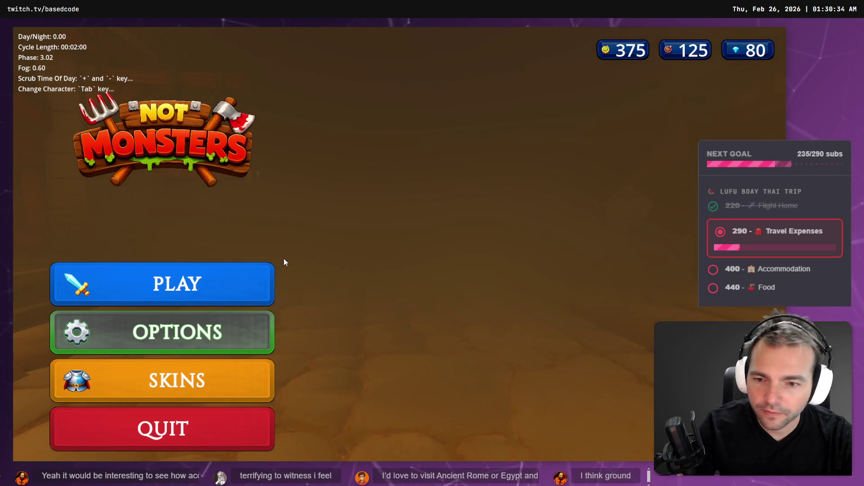
{"action": "key", "text": "alt+F4"}
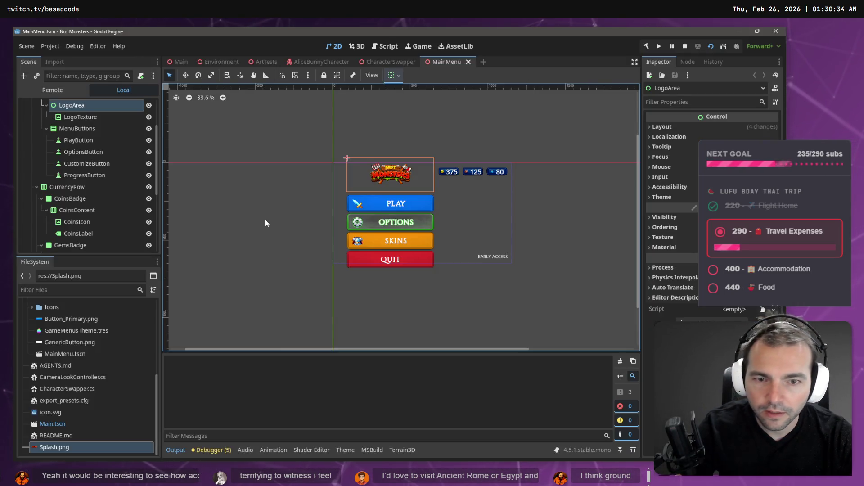
{"action": "key", "text": "F5"}
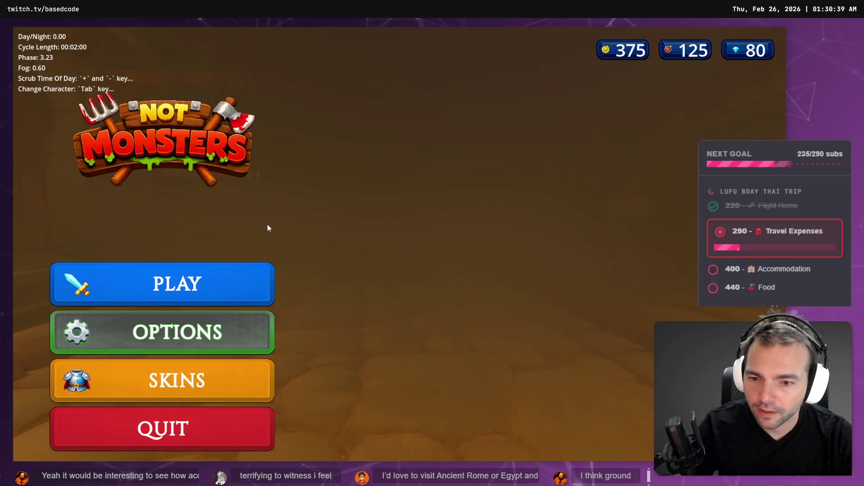
{"action": "key", "text": "alt+F4"}
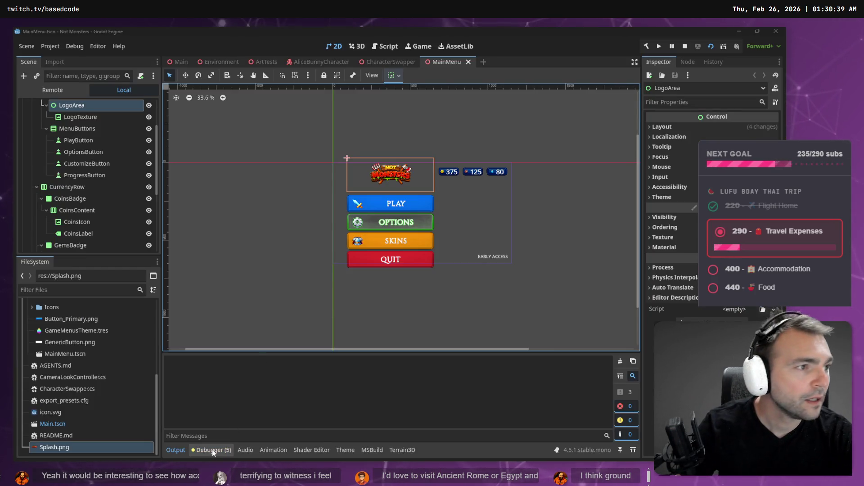
{"action": "key", "text": "alt+Tab"}
{"action": "left_click", "coordinate": [171, 405]}
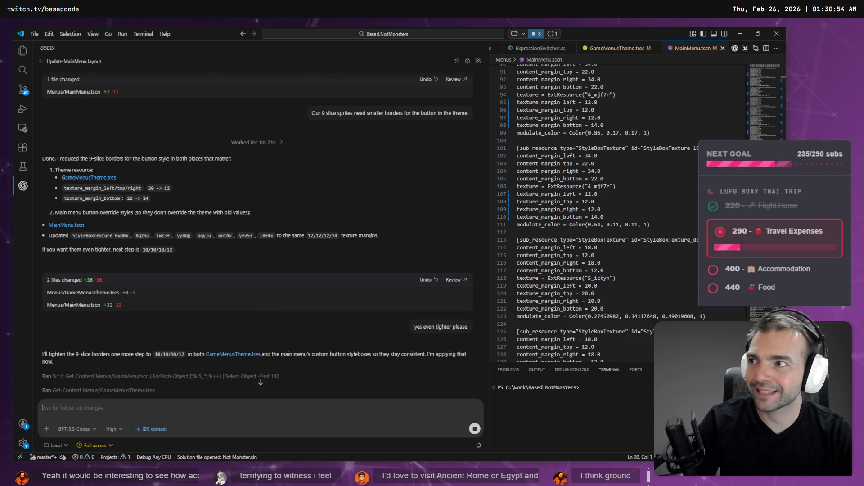
{"action": "key", "text": "alt+Tab"}
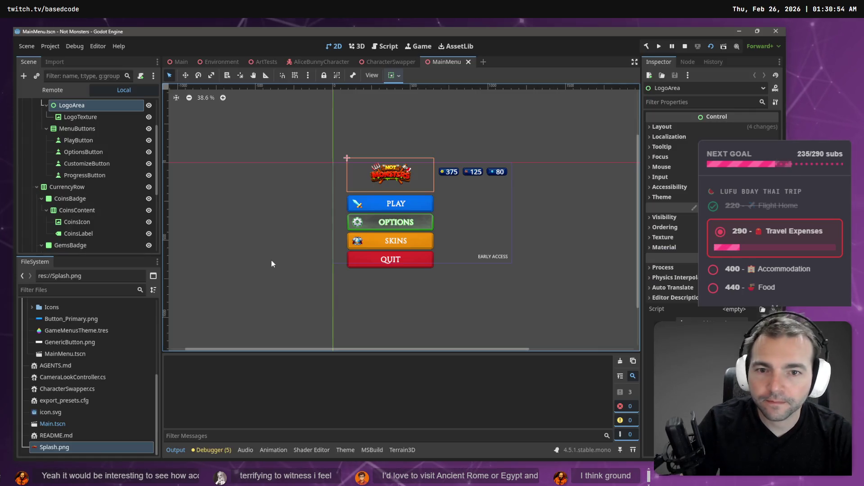
Reload the menu with 10/10/10/12 borders from disk and test-run the game to inspect it
{"action": "key", "text": "F5"}
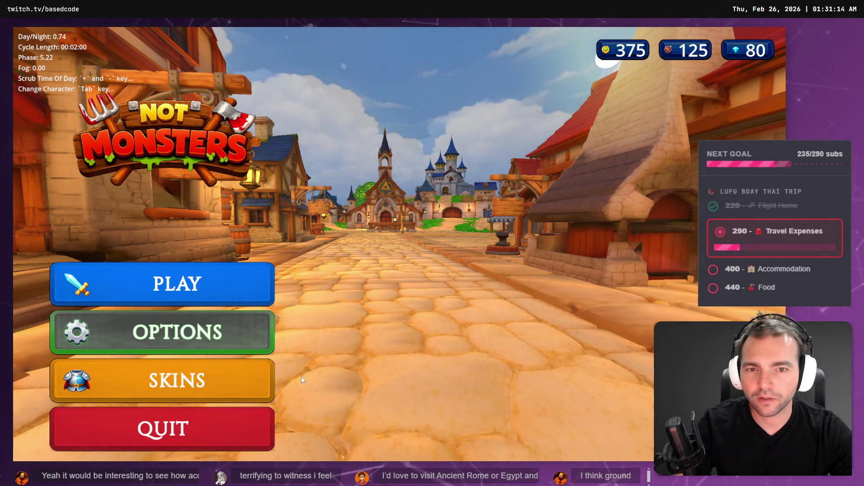
{"action": "key", "text": "F8"}
{"action": "left_click", "coordinate": [413, 298]}
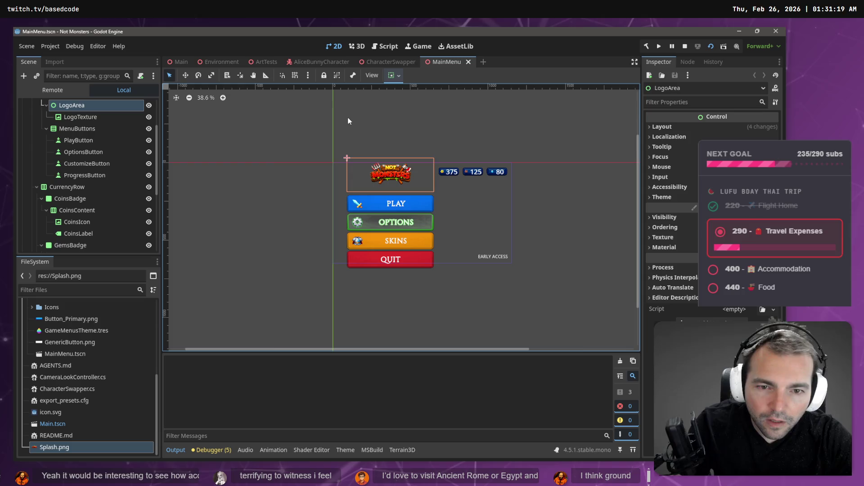
{"action": "key", "text": "F5"}
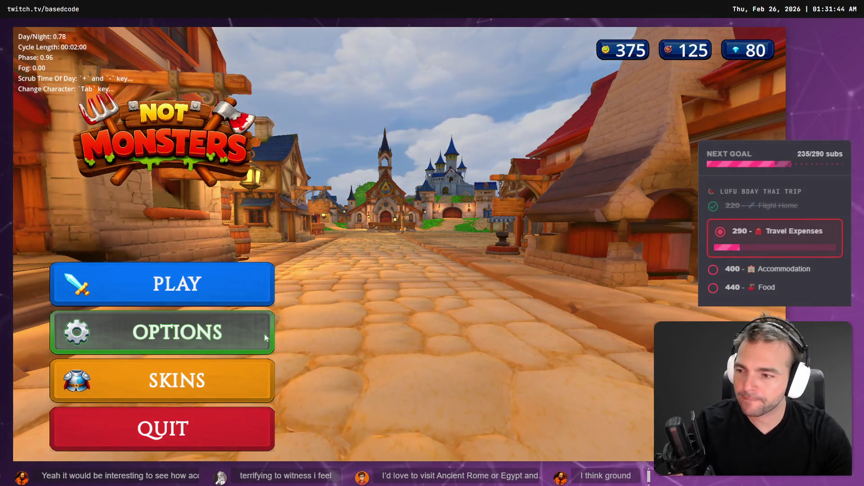
{"action": "key", "text": "alt+F4"}
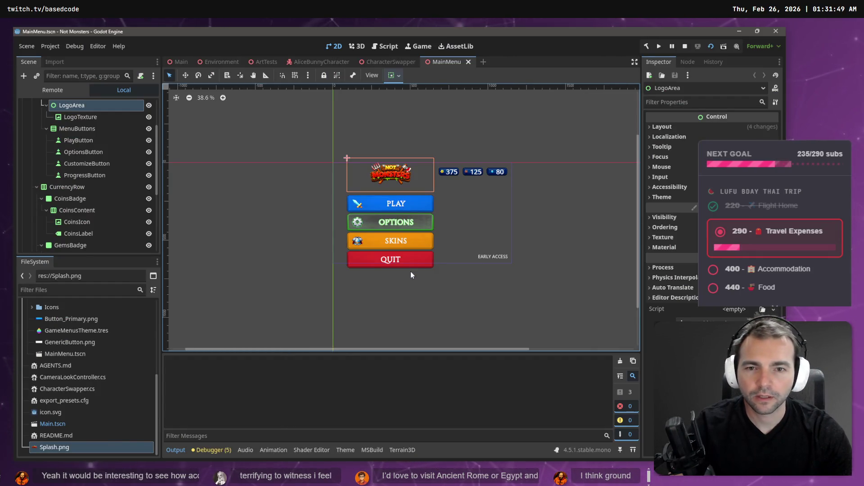
{"action": "key", "text": "F5"}
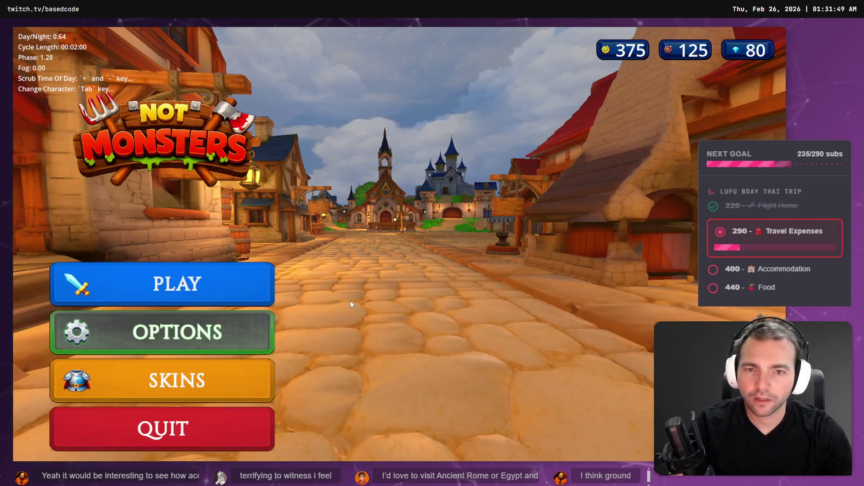
{"action": "key", "text": "alt+F4"}
{"action": "key", "text": "alt+Tab"}
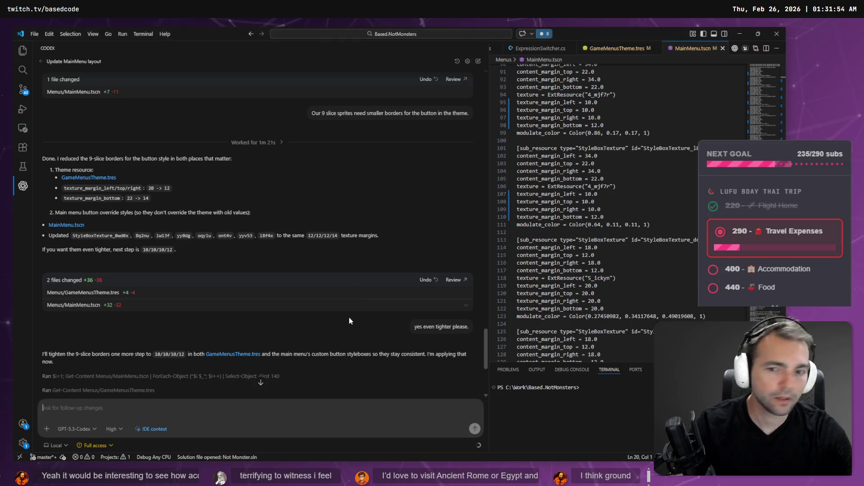
Dictate a Codex request making the space below QUIT match the space to its left
{"action": "key", "text": "super+h"}
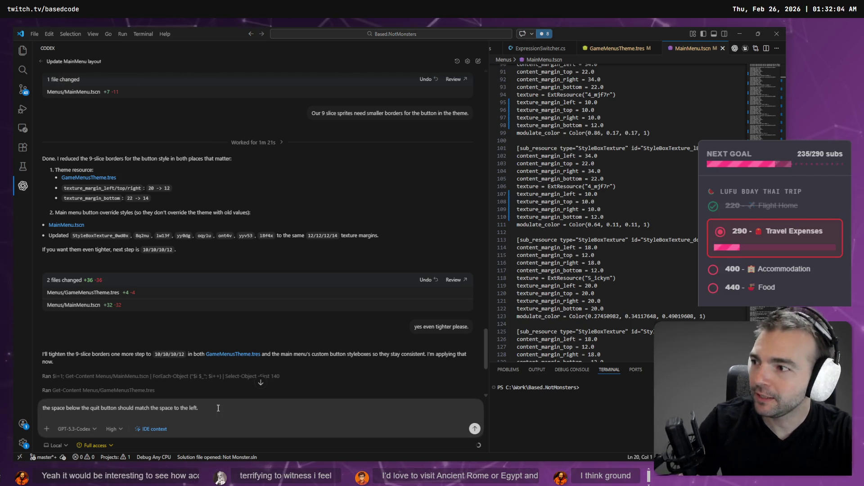
{"action": "key", "text": "alt+Tab"}
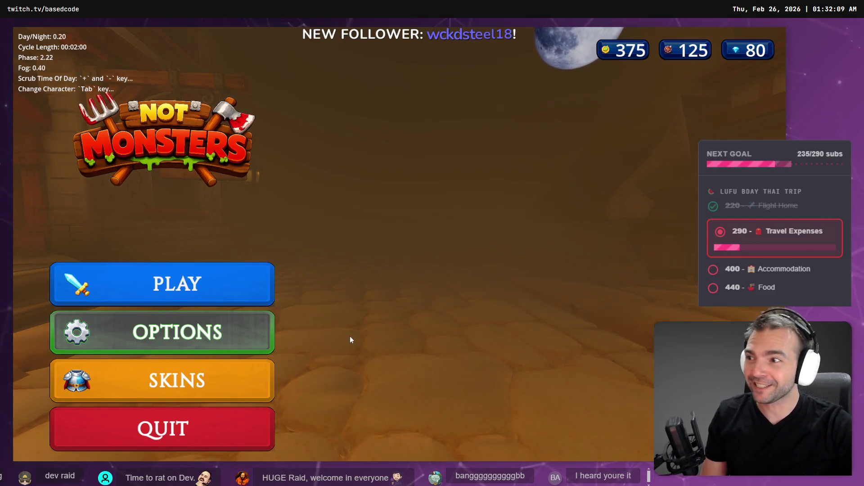
Switch the running village scene to daytime, then close the game and return to the Godot editor
{"action": "key", "text": "plus"}
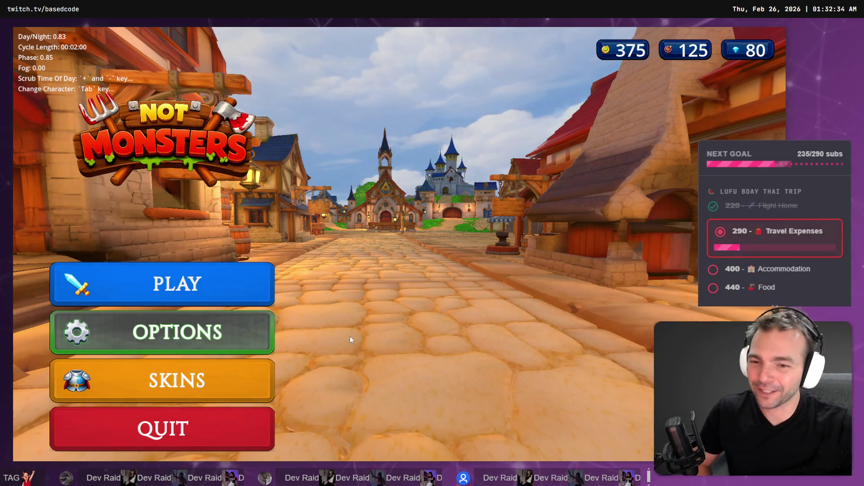
{"action": "key", "text": "alt+F4"}
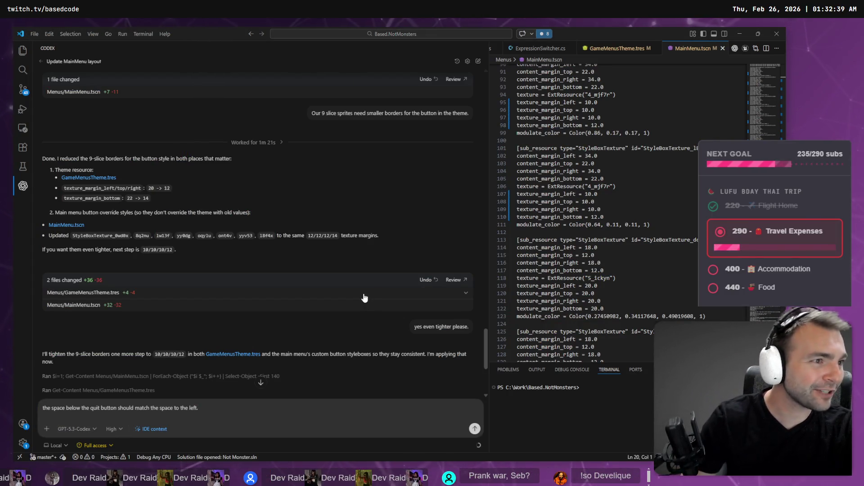
{"action": "key", "text": "alt+Tab"}
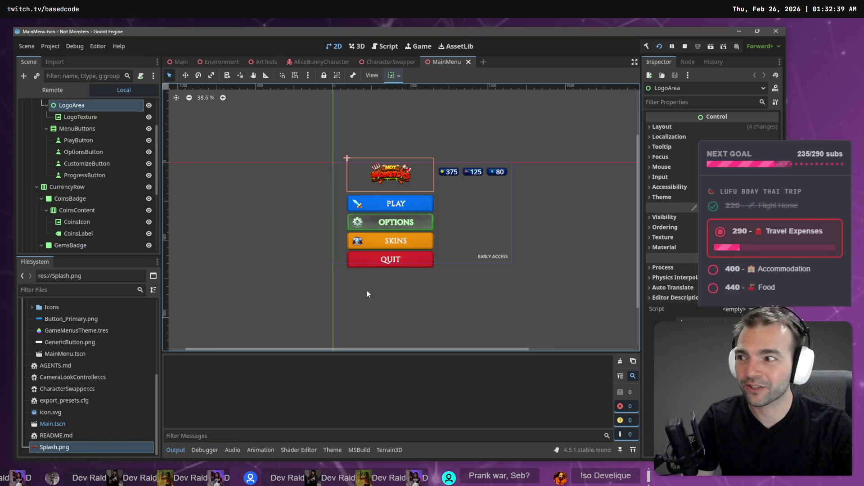